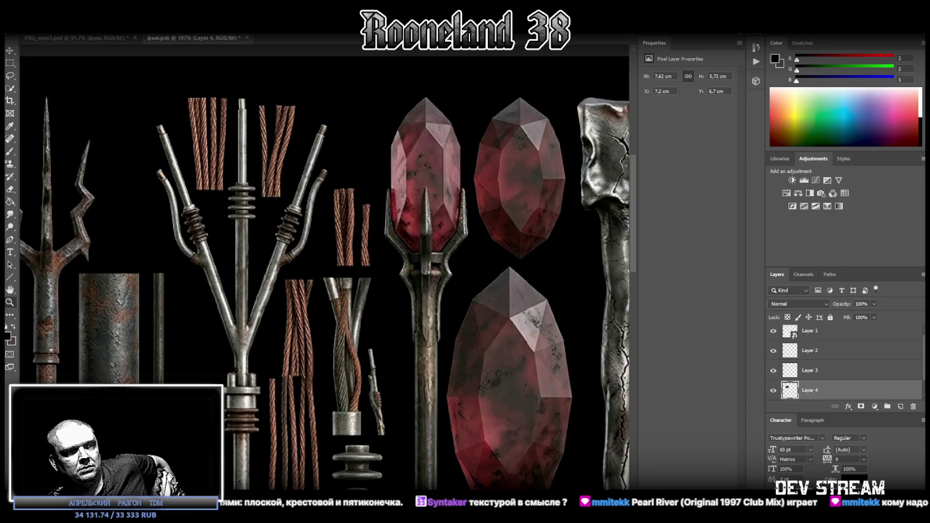
# - Switch from Photoshop to the Chrome window streaming Vocal Trance (DFM) on the-radio.ru
pyautogui.hotkey('alt', 'Tab')
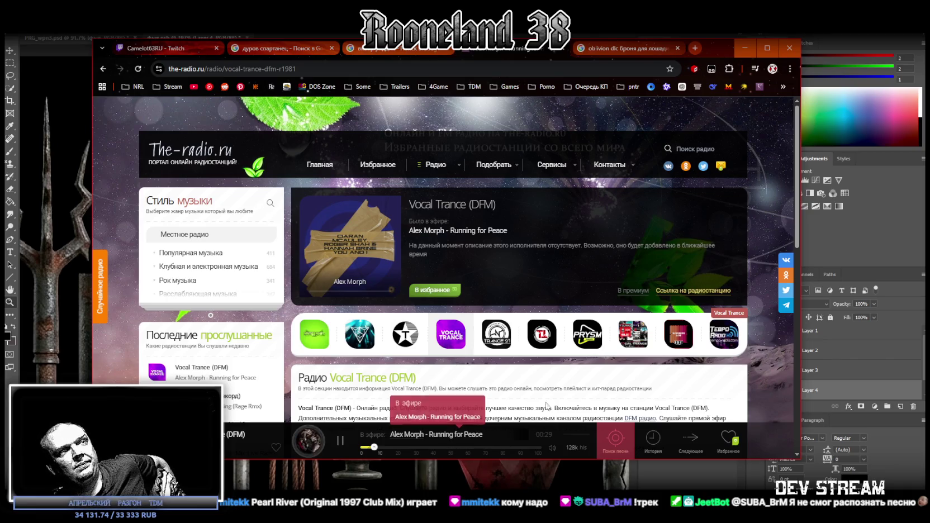
# - Move the radio browser window aside and minimise it to reveal the texture sheet
pyautogui.moveTo(717, 50); pyautogui.dragTo(743, 31)
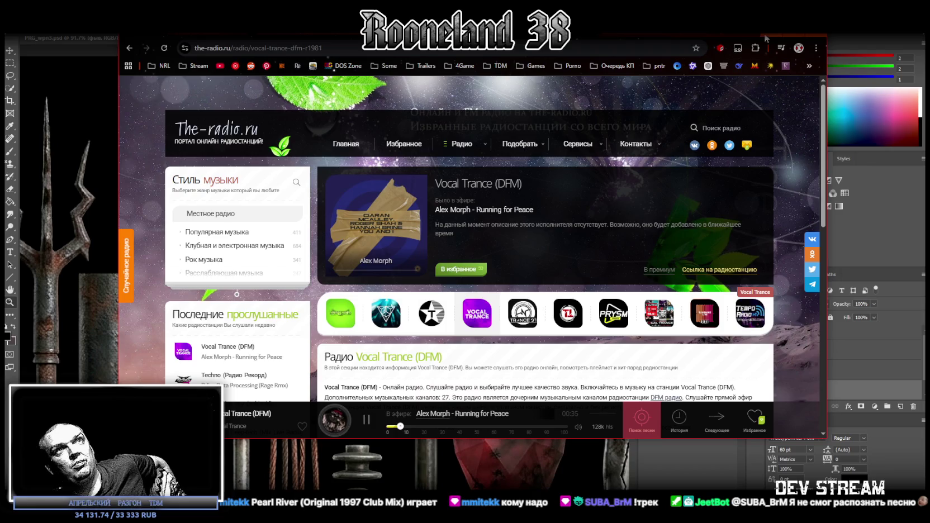
pyautogui.click(757, 38)
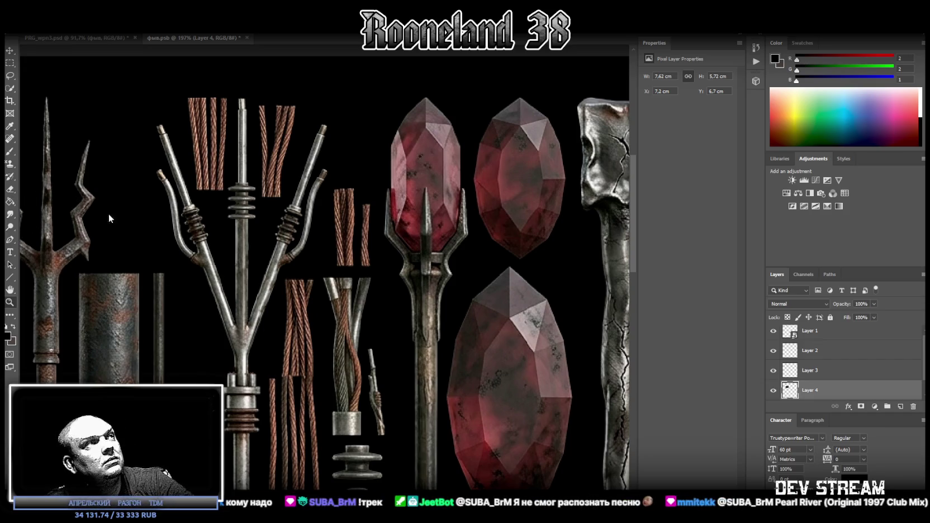
# - Zoom out to the full sheet, activate the фыв layer and marquee the long red crystal bar
pyautogui.moveTo(246, 306); pyautogui.dragTo(271, 311)
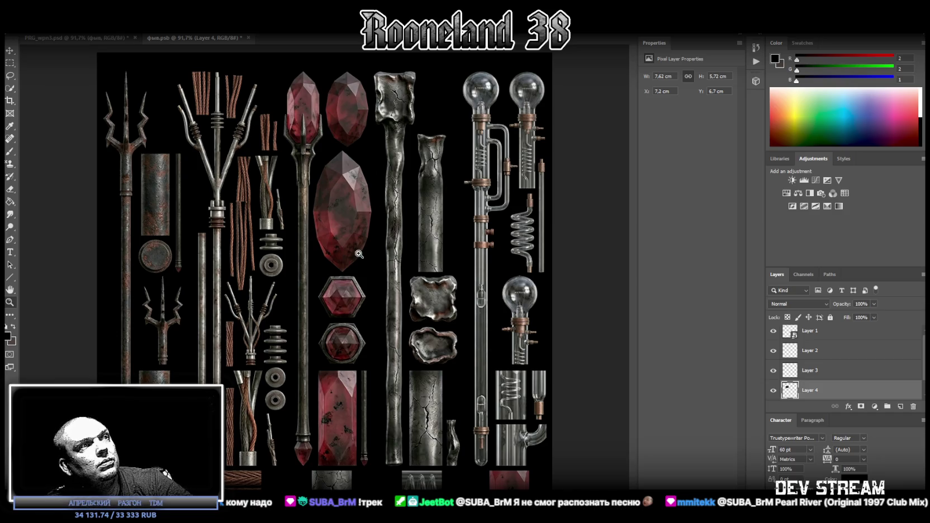
pyautogui.click(9, 63)
pyautogui.scroll(-3)
pyautogui.click(810, 391)
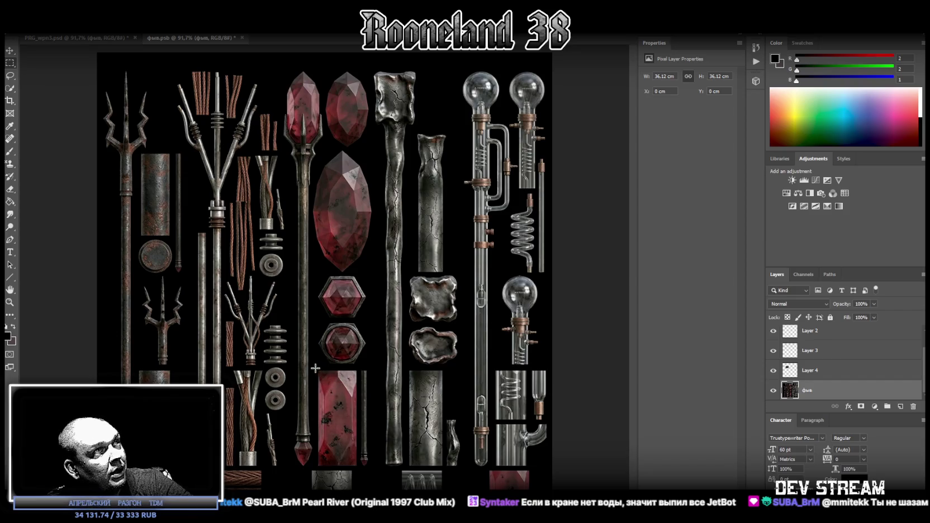
pyautogui.moveTo(315, 367); pyautogui.dragTo(358, 466)
# - Add the small spear tip beside the crystal bar to the selection
pyautogui.moveTo(290, 470); pyautogui.dragTo(317, 444)
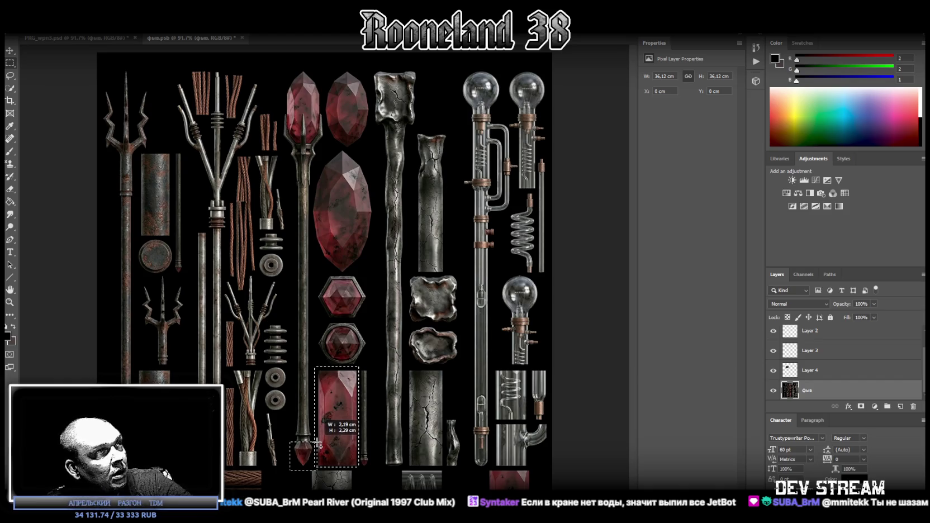
pyautogui.moveTo(317, 445); pyautogui.dragTo(317, 442)
pyautogui.moveTo(283, 488); pyautogui.dragTo(361, 469)
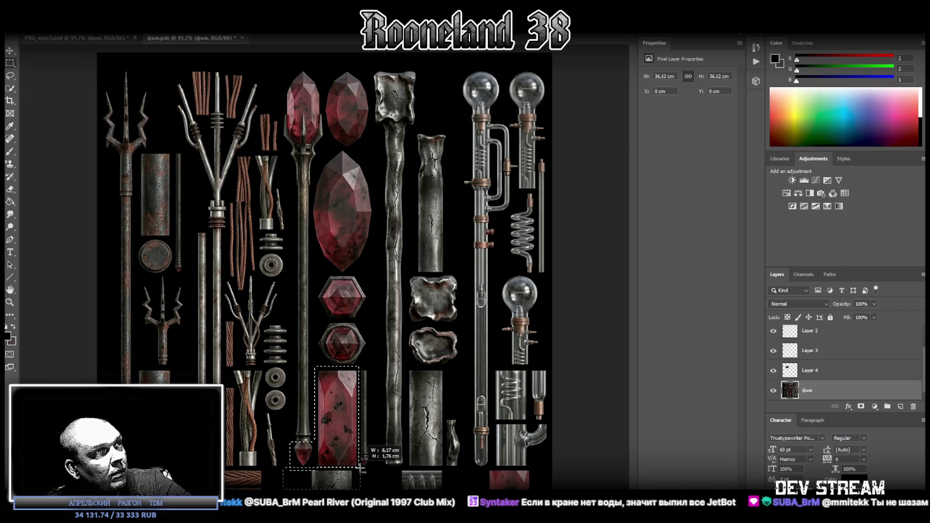
pyautogui.moveTo(360, 468); pyautogui.dragTo(362, 470)
# - Cut the selected crystal bar and tip onto a new Layer 5 with Layer Via Cut
pyautogui.press('z')
pyautogui.moveTo(185, 379); pyautogui.dragTo(214, 379)
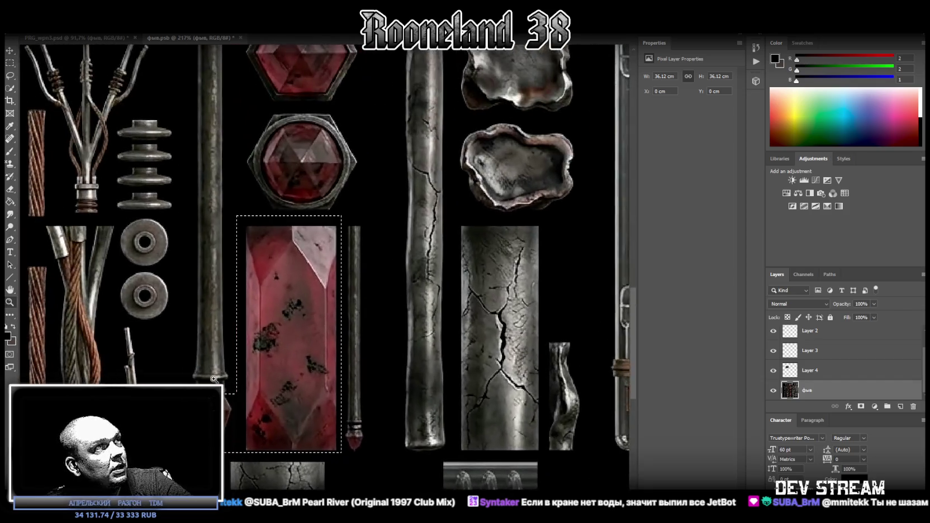
pyautogui.rightClick(250, 352)
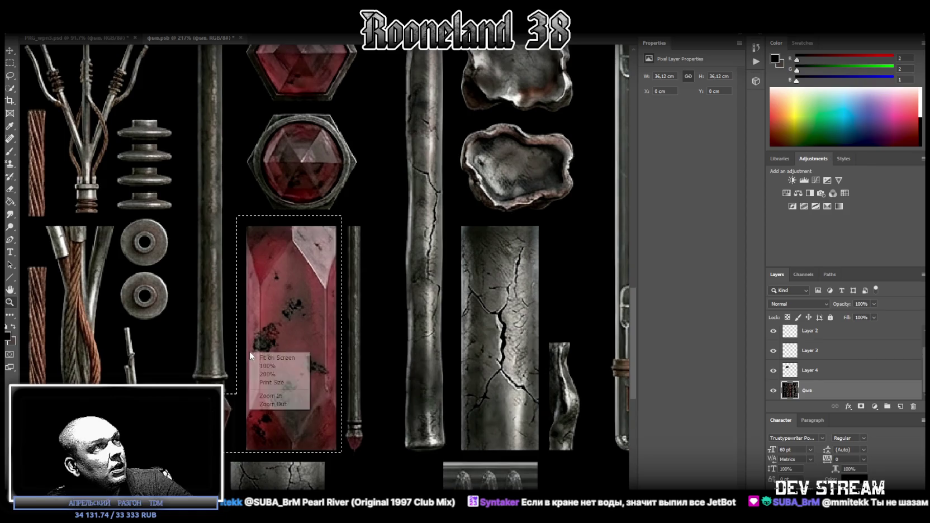
pyautogui.click(233, 191)
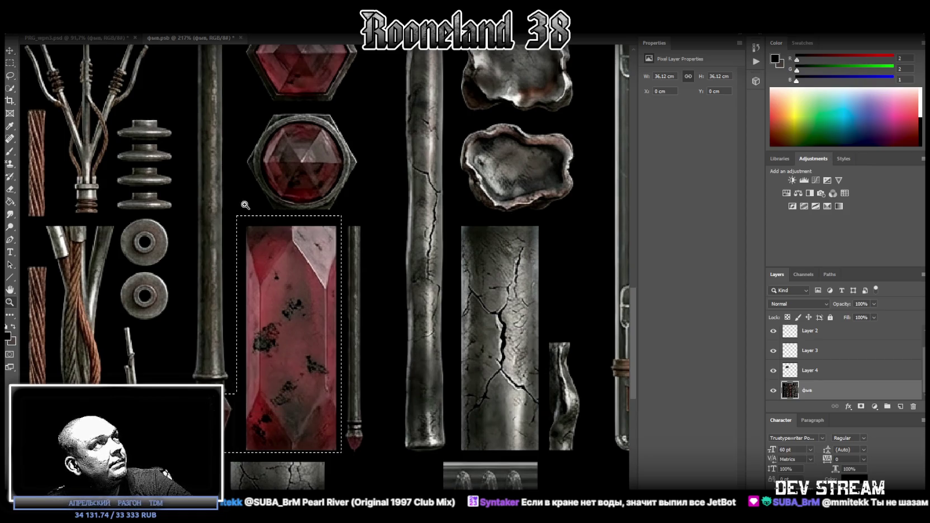
pyautogui.click(10, 75)
pyautogui.rightClick(272, 310)
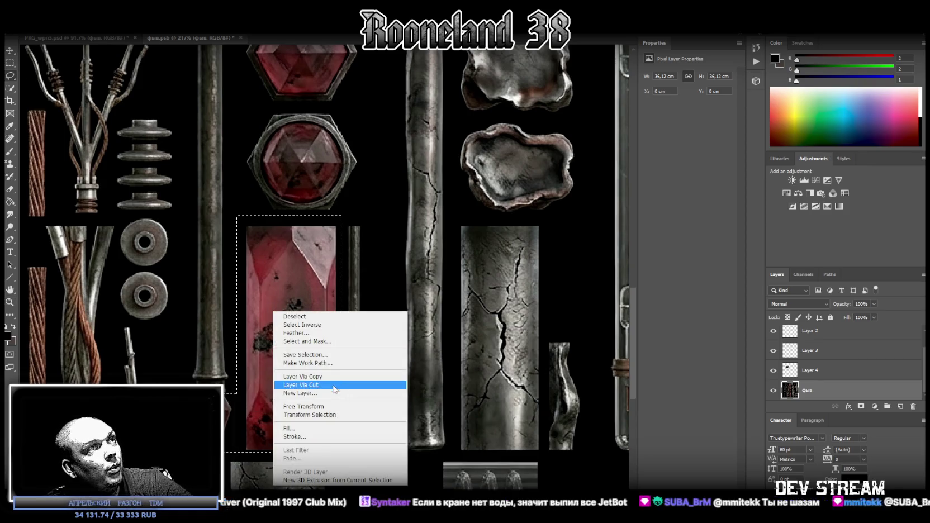
pyautogui.click(335, 384)
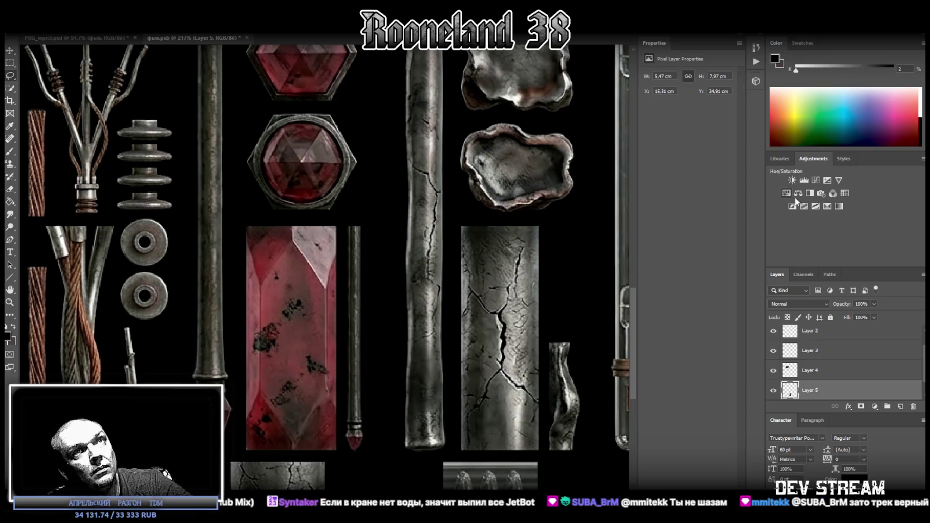
# - Add a Hue/Saturation adjustment with Hue -147 and Saturation -30 for a pale blue tint
pyautogui.click(797, 192)
pyautogui.moveTo(687, 111); pyautogui.dragTo(854, 119)
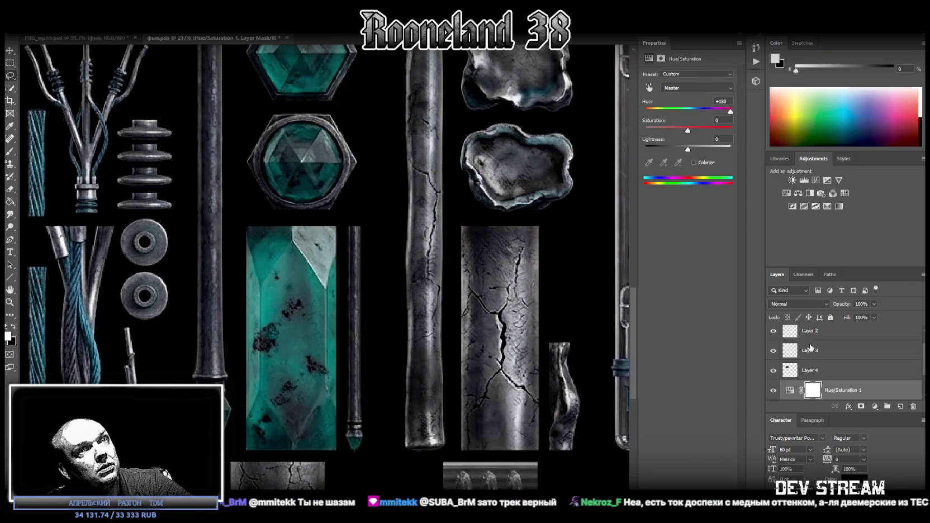
pyautogui.scroll(-3)
pyautogui.scroll(-3)
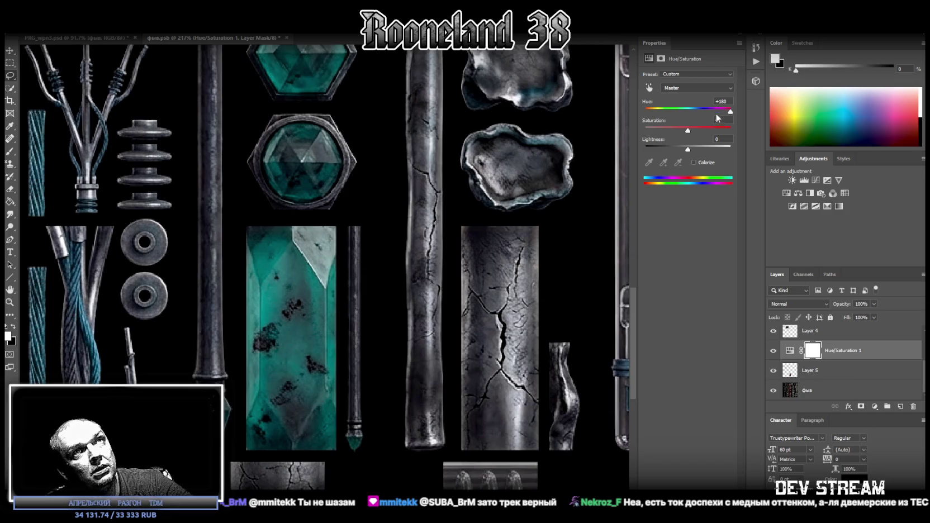
pyautogui.moveTo(688, 130); pyautogui.dragTo(646, 111)
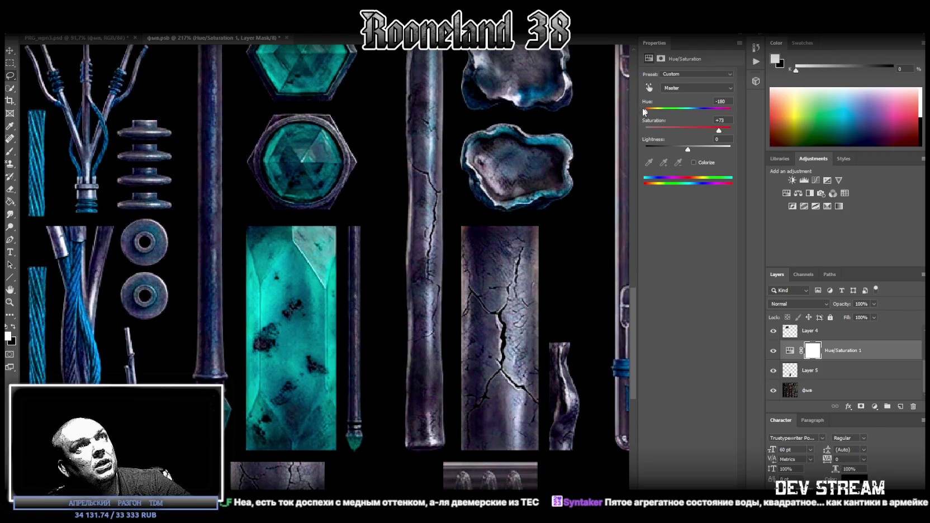
pyautogui.moveTo(645, 111); pyautogui.dragTo(645, 112)
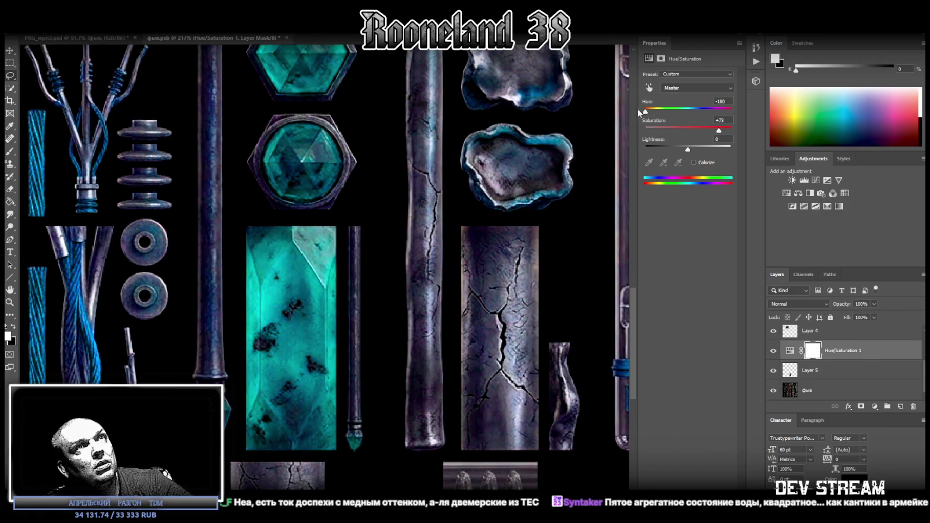
pyautogui.moveTo(702, 132); pyautogui.dragTo(677, 134)
pyautogui.click(651, 112)
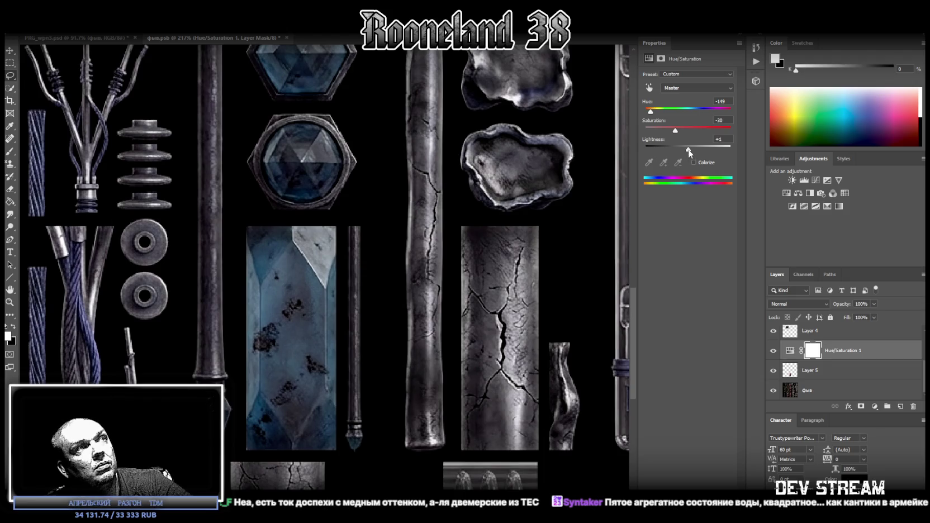
pyautogui.moveTo(689, 152); pyautogui.dragTo(685, 151)
pyautogui.click(712, 139)
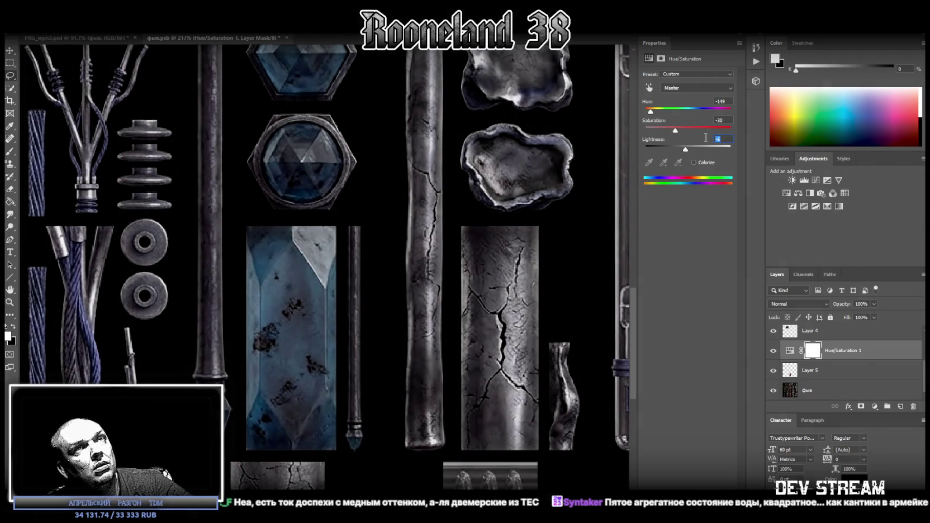
# - Merge the Hue/Saturation adjustment into Layer 5
pyautogui.click(815, 377)
pyautogui.rightClick(815, 377)
pyautogui.click(726, 399)
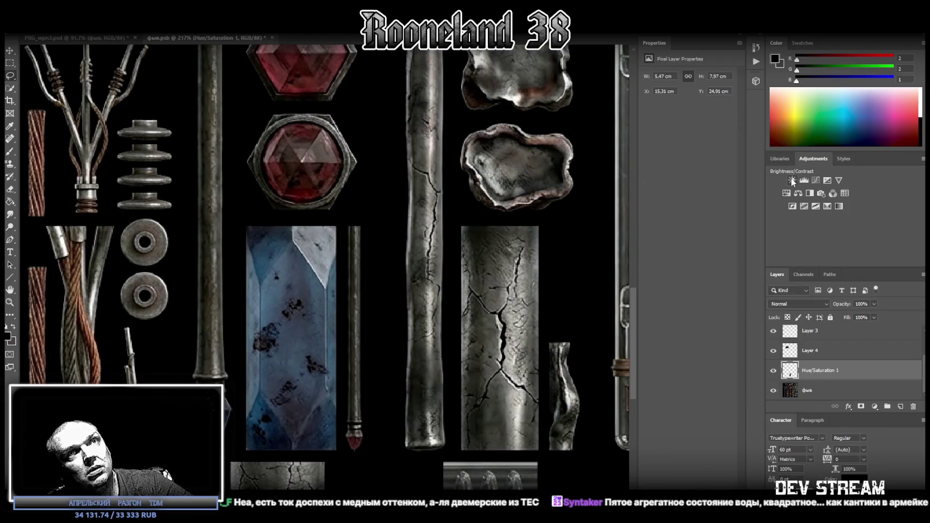
# - Add a Brightness/Contrast adjustment with Brightness 20 and Contrast -17
pyautogui.click(791, 180)
pyautogui.moveTo(692, 119); pyautogui.dragTo(565, 114)
pyautogui.moveTo(688, 101); pyautogui.dragTo(693, 104)
pyautogui.moveTo(645, 122); pyautogui.dragTo(674, 124)
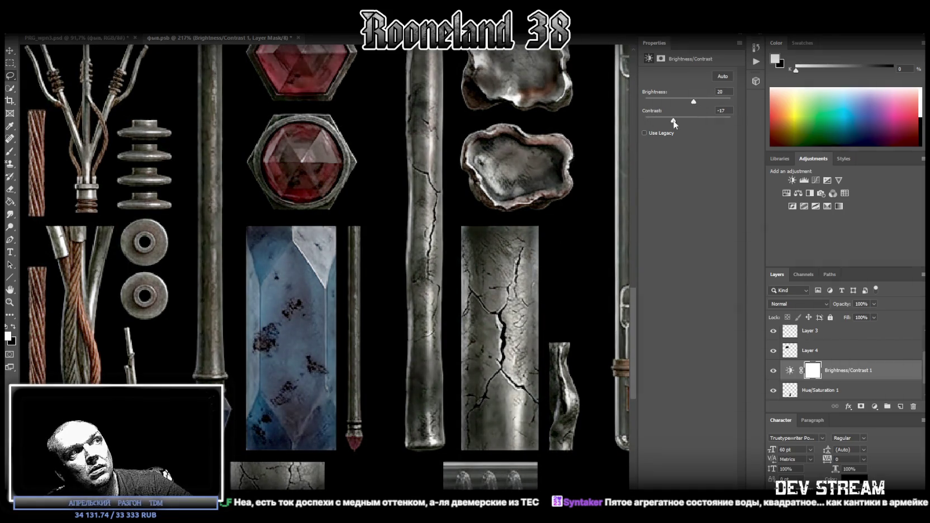
# - Merge the Brightness/Contrast adjustment into the crystal layer and zoom out to the whole sheet
pyautogui.rightClick(817, 393)
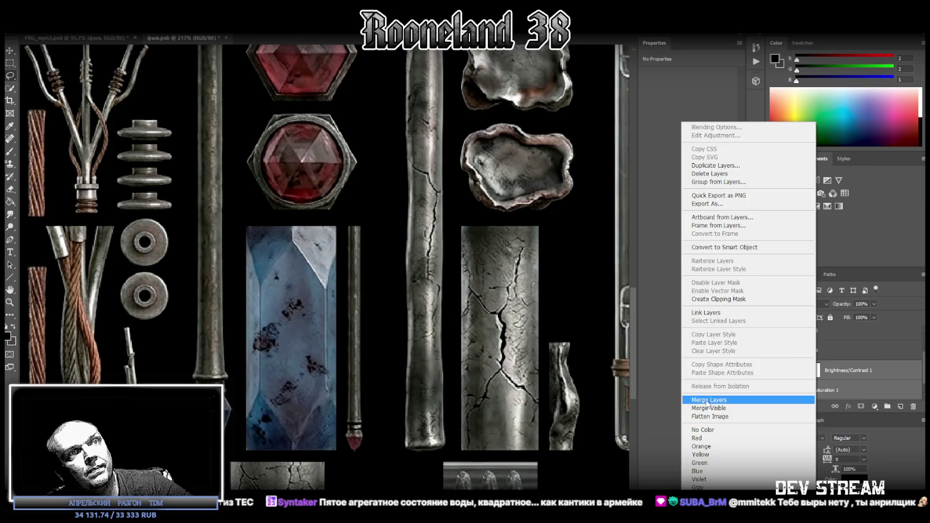
pyautogui.click(727, 403)
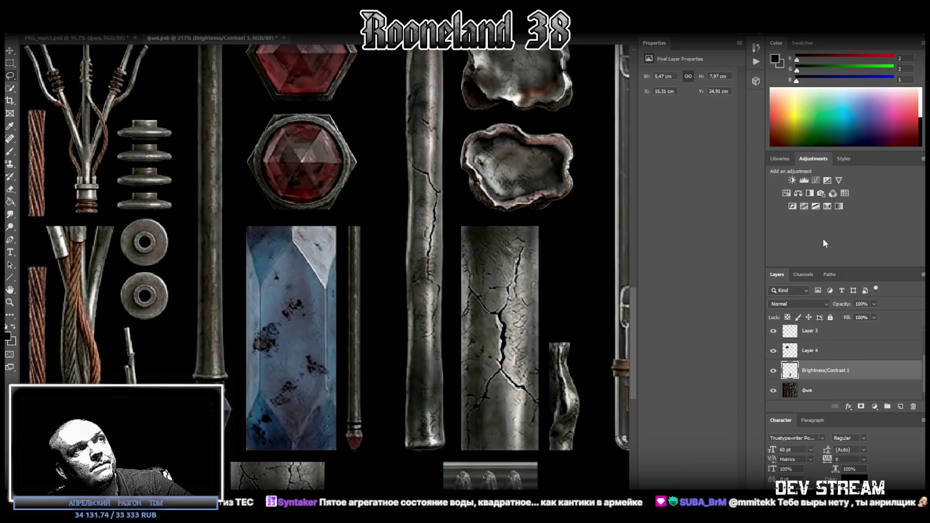
pyautogui.click(10, 302)
pyautogui.scroll(-3)
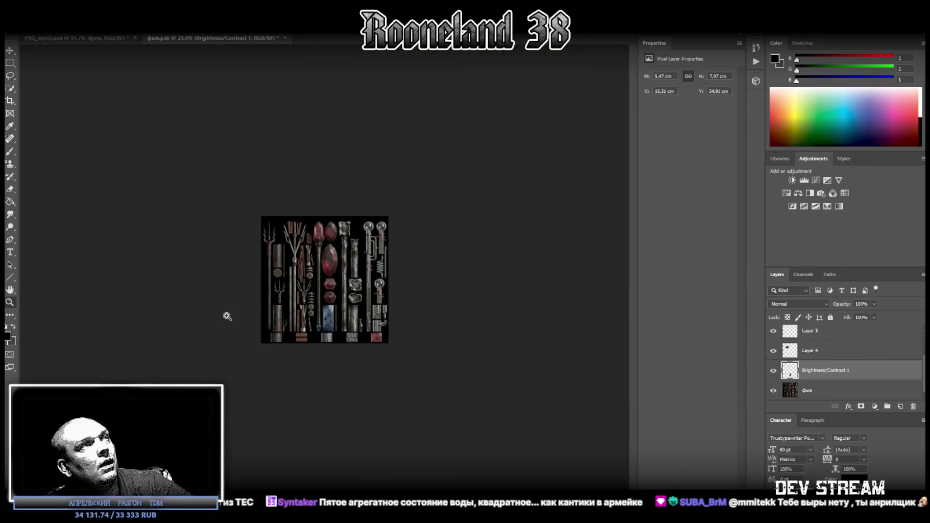
pyautogui.scroll(3)
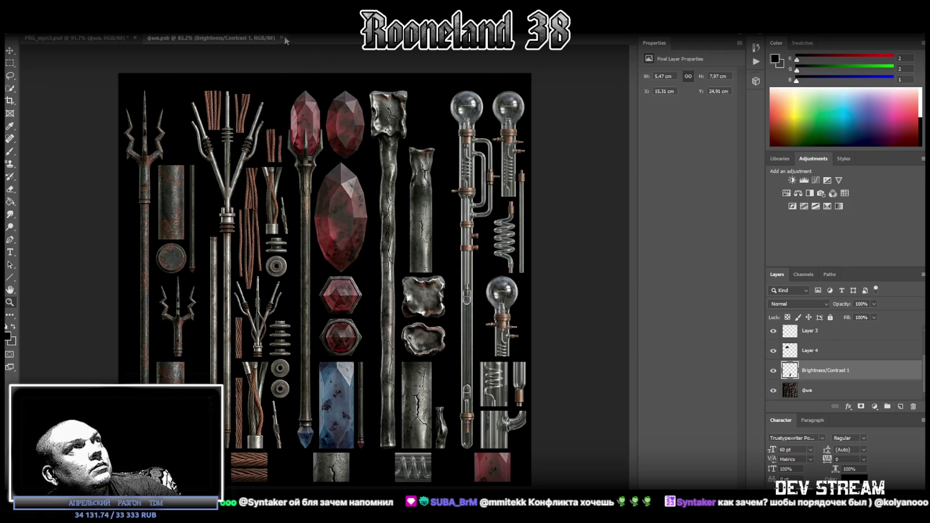
# - Close фыв.psb and marquee-select the tall spear-tipped staff at the sheet's left edge
pyautogui.click(281, 37)
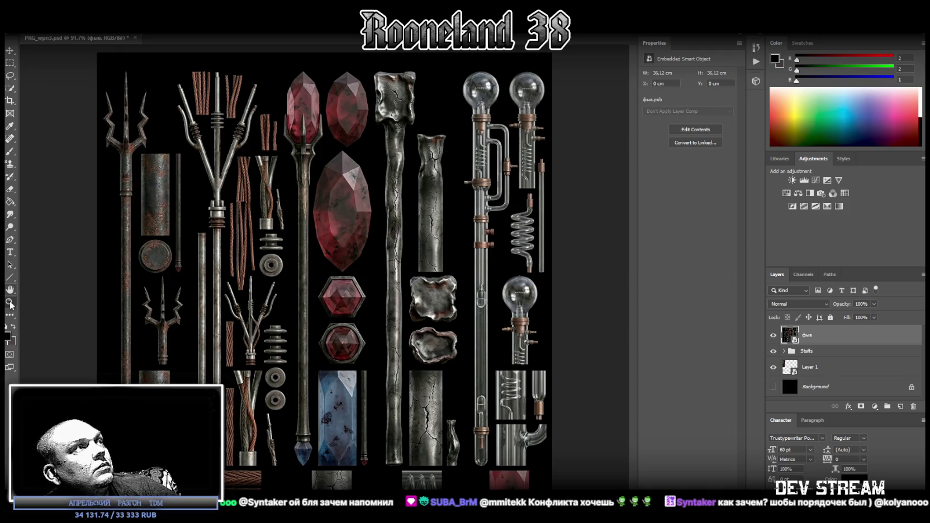
pyautogui.moveTo(300, 325); pyautogui.dragTo(267, 319)
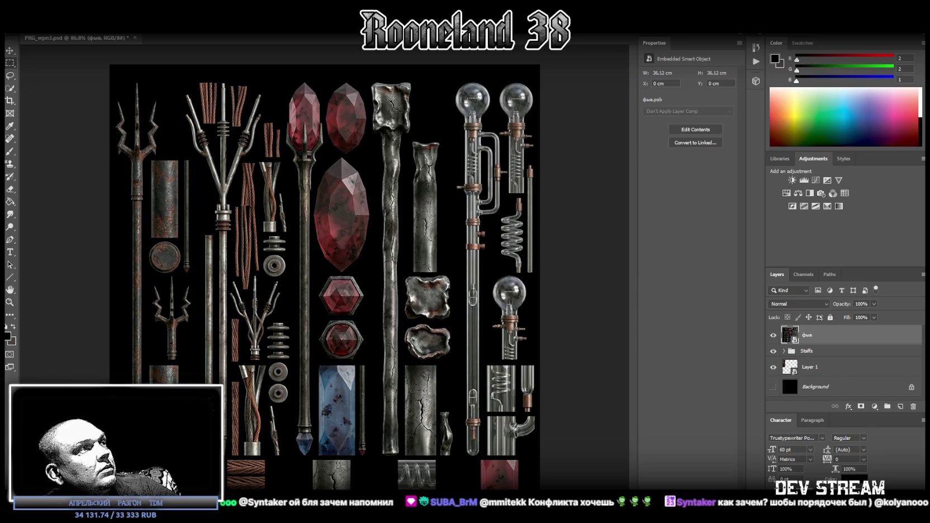
pyautogui.moveTo(130, 384); pyautogui.dragTo(143, 77)
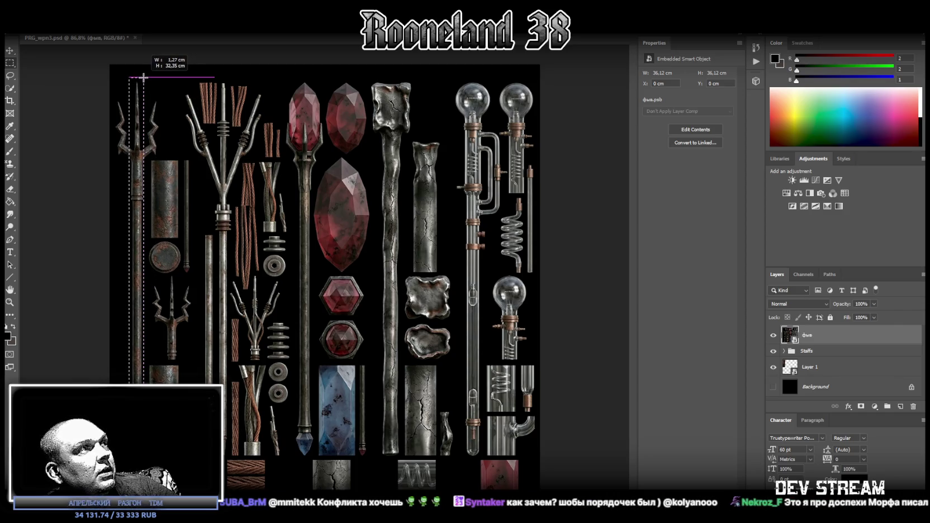
pyautogui.moveTo(144, 77); pyautogui.dragTo(162, 158)
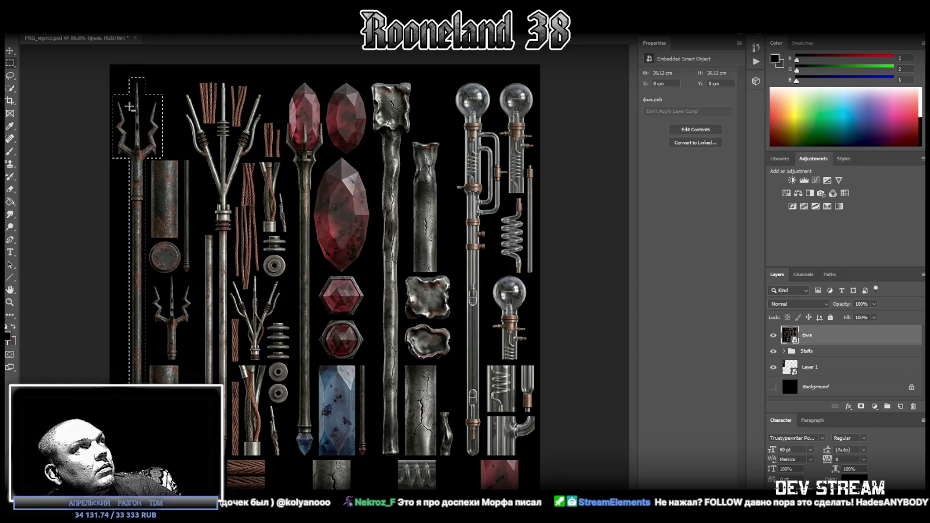
pyautogui.click(10, 301)
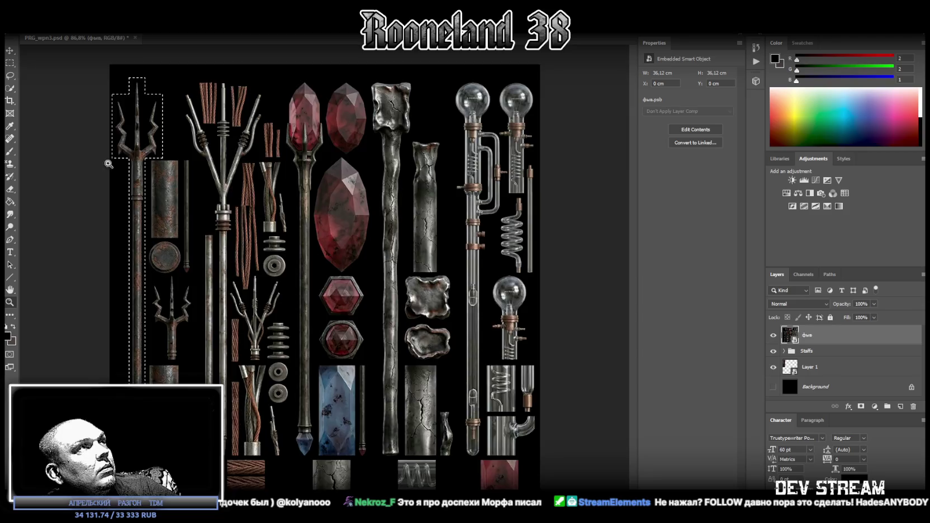
pyautogui.moveTo(143, 165); pyautogui.dragTo(154, 168)
pyautogui.click(154, 168)
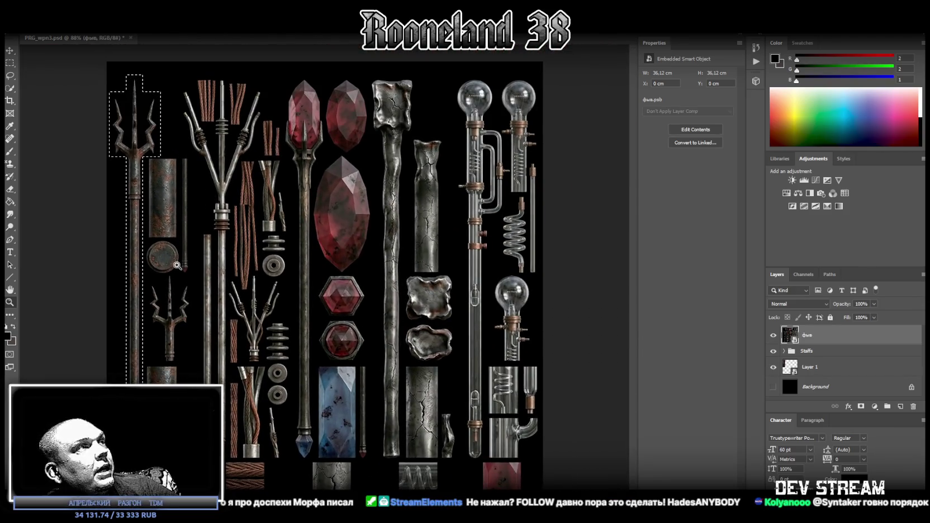
# - Copy the selected left staff onto a new Layer 19, hide it, and reselect фыв
pyautogui.rightClick(131, 125)
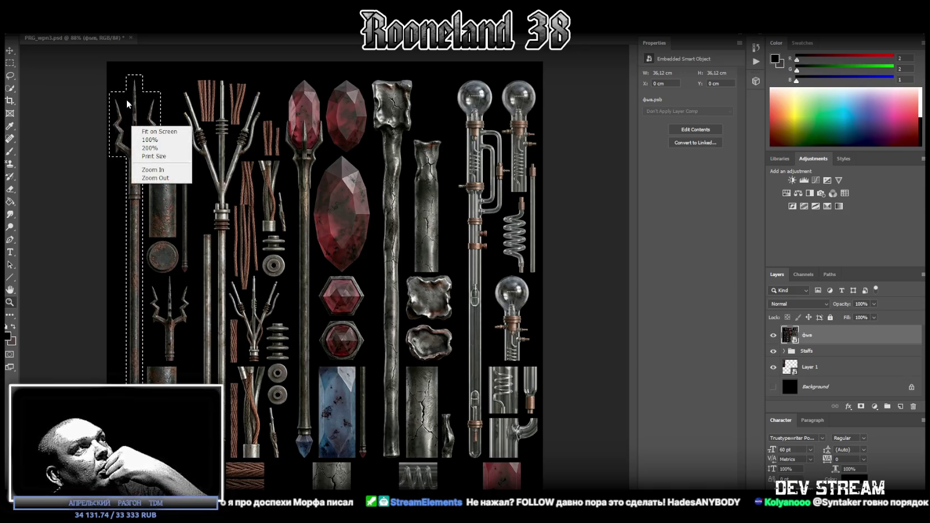
pyautogui.click(22, 63)
pyautogui.click(10, 75)
pyautogui.rightClick(142, 120)
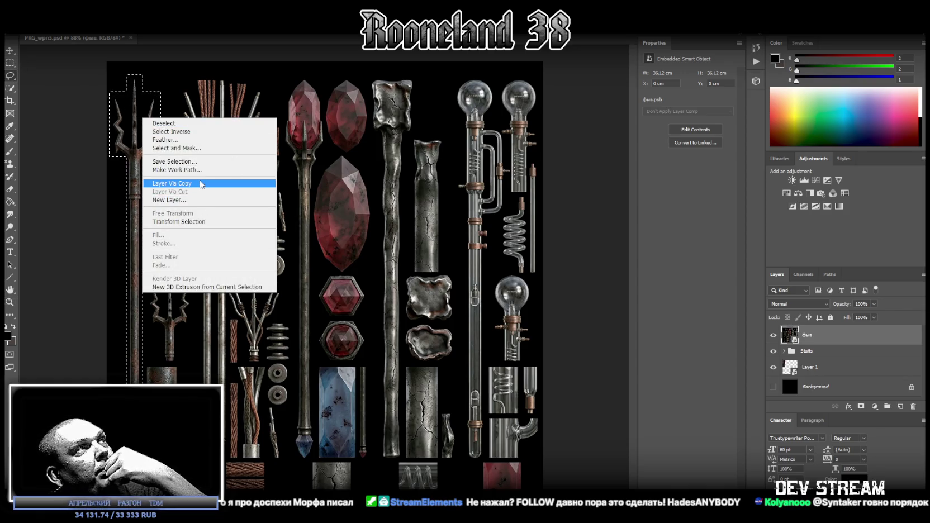
pyautogui.click(184, 183)
pyautogui.click(773, 335)
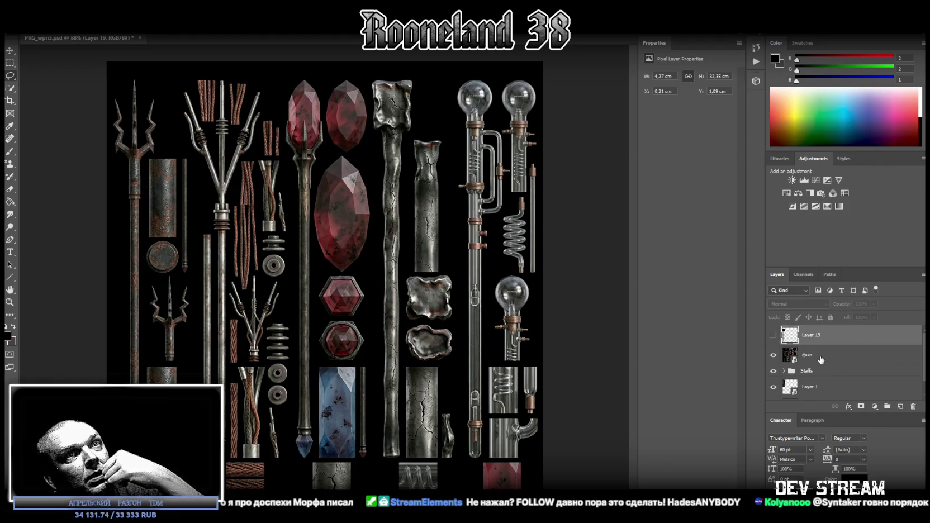
pyautogui.click(807, 355)
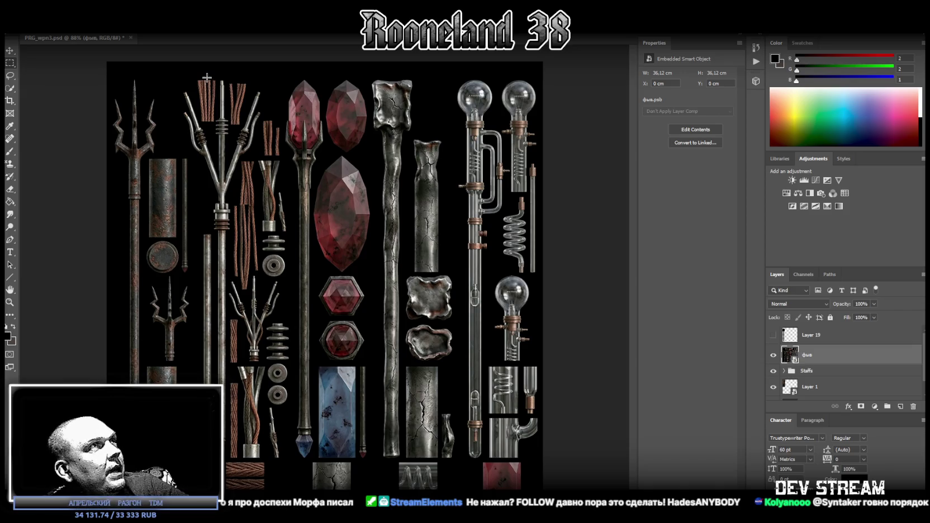
# - Select the trident staff without its copper strands and copy it to a new layer
pyautogui.moveTo(208, 75); pyautogui.dragTo(234, 474)
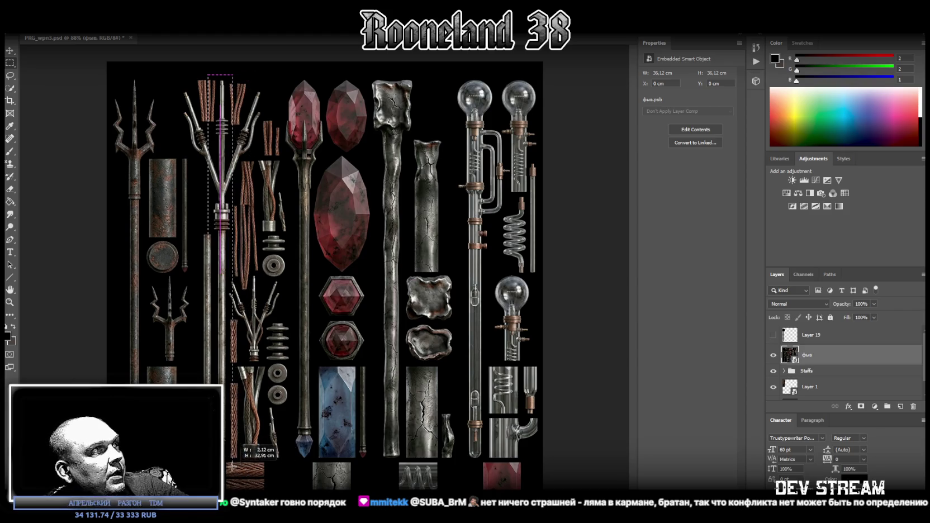
pyautogui.moveTo(232, 463); pyautogui.dragTo(231, 461)
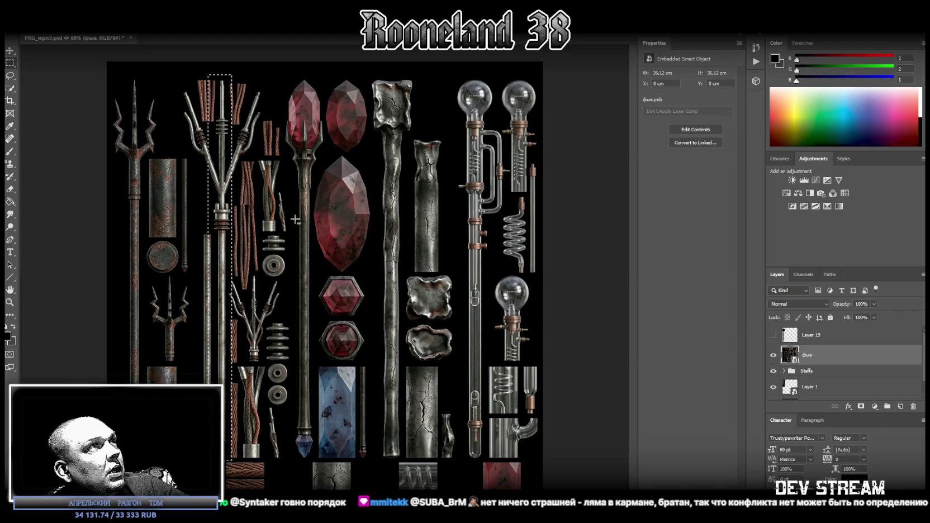
pyautogui.moveTo(187, 68); pyautogui.dragTo(212, 457)
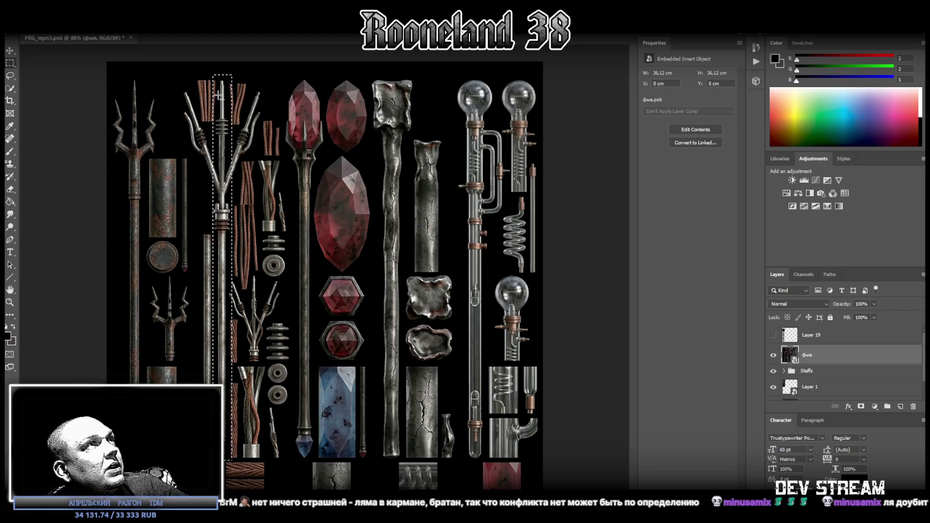
pyautogui.moveTo(213, 71); pyautogui.dragTo(230, 111)
pyautogui.moveTo(247, 78); pyautogui.dragTo(235, 84)
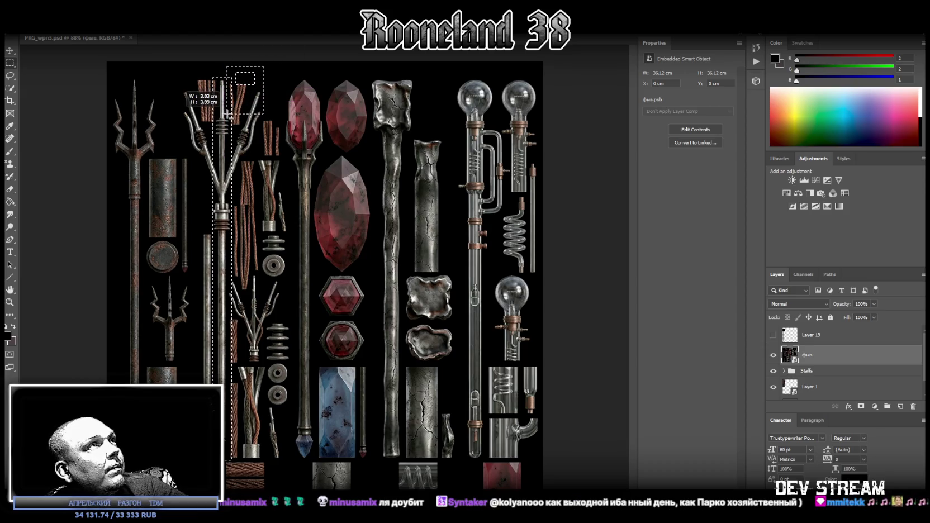
pyautogui.moveTo(199, 70); pyautogui.dragTo(217, 114)
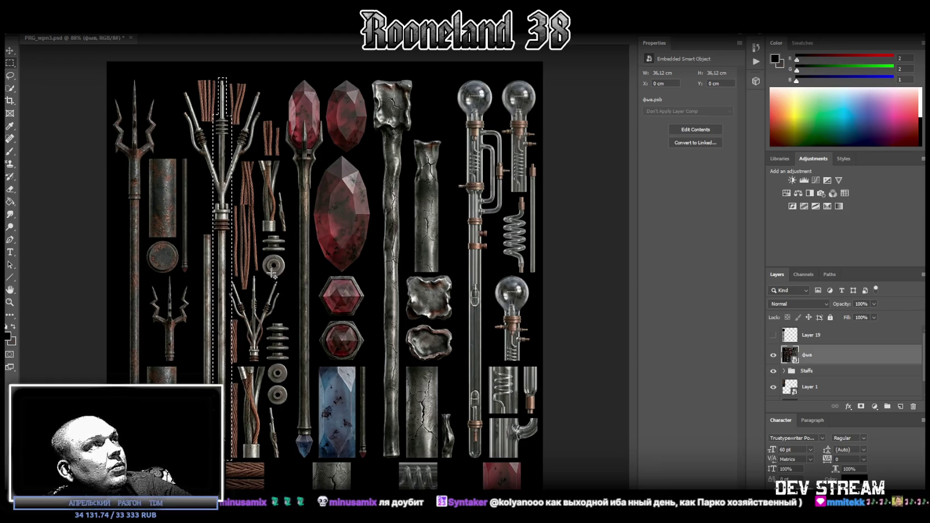
pyautogui.rightClick(231, 235)
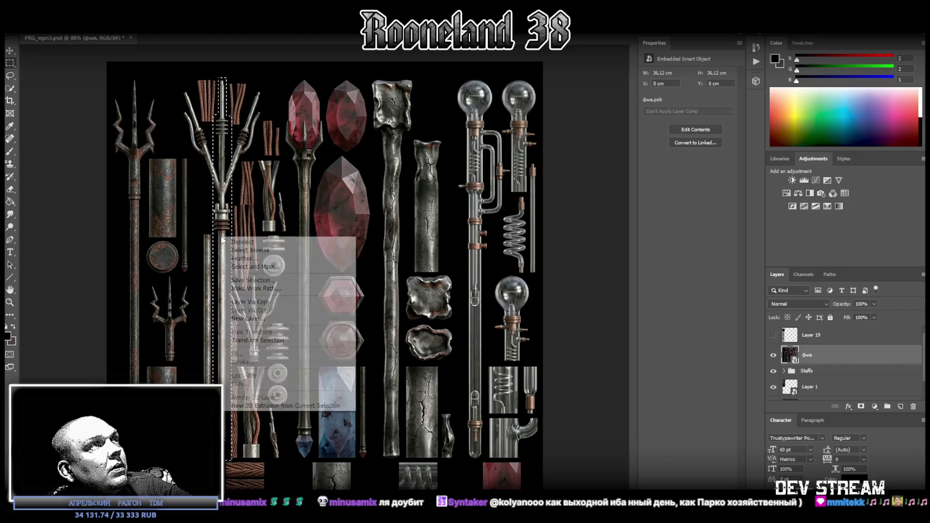
pyautogui.click(249, 303)
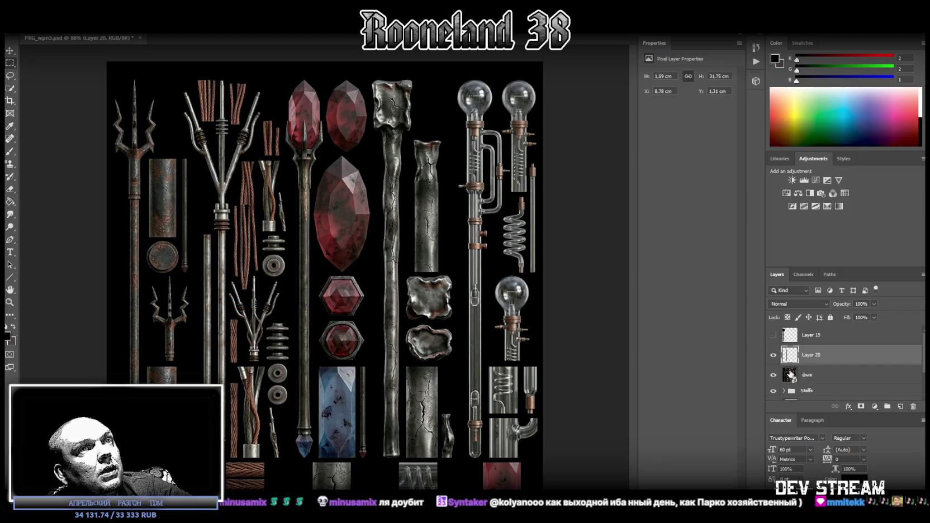
pyautogui.click(789, 374)
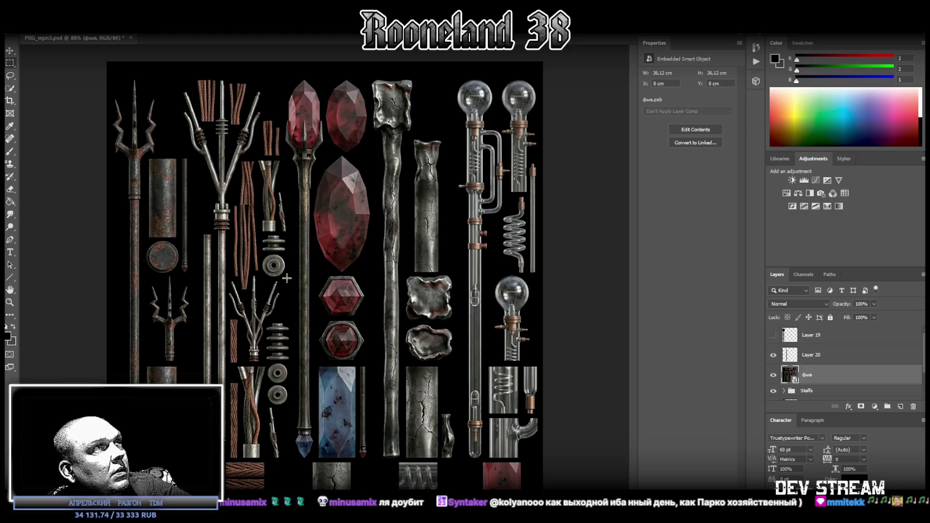
# - Copy the small washer onto its own new layer and reselect фыв
pyautogui.moveTo(287, 278); pyautogui.dragTo(261, 253)
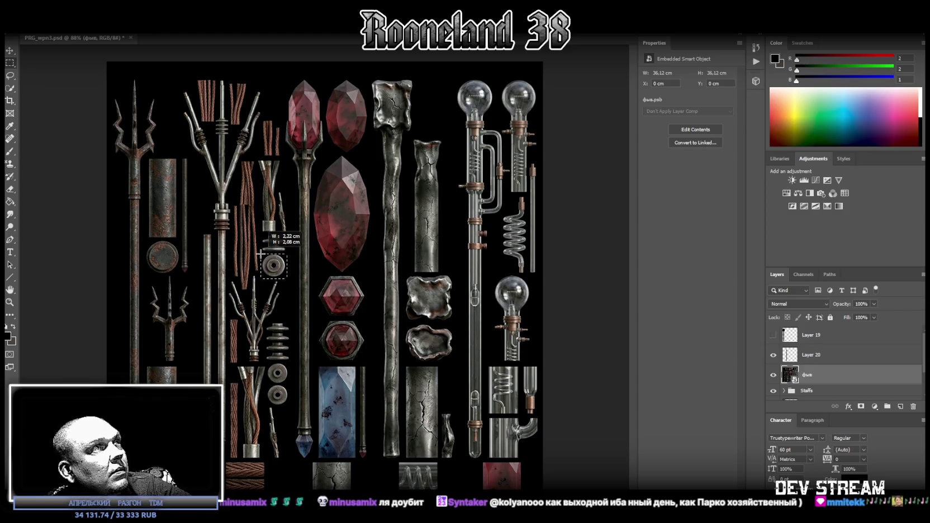
pyautogui.rightClick(265, 257)
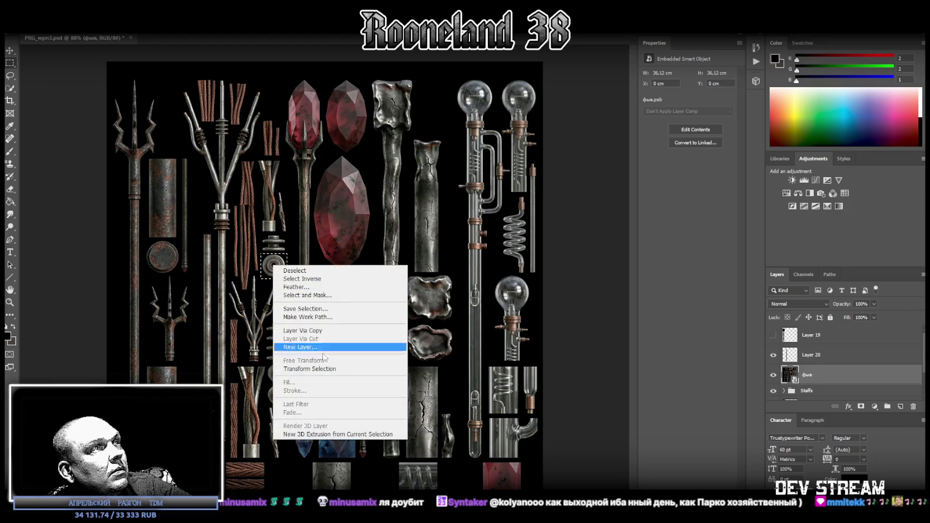
pyautogui.click(312, 330)
pyautogui.click(816, 395)
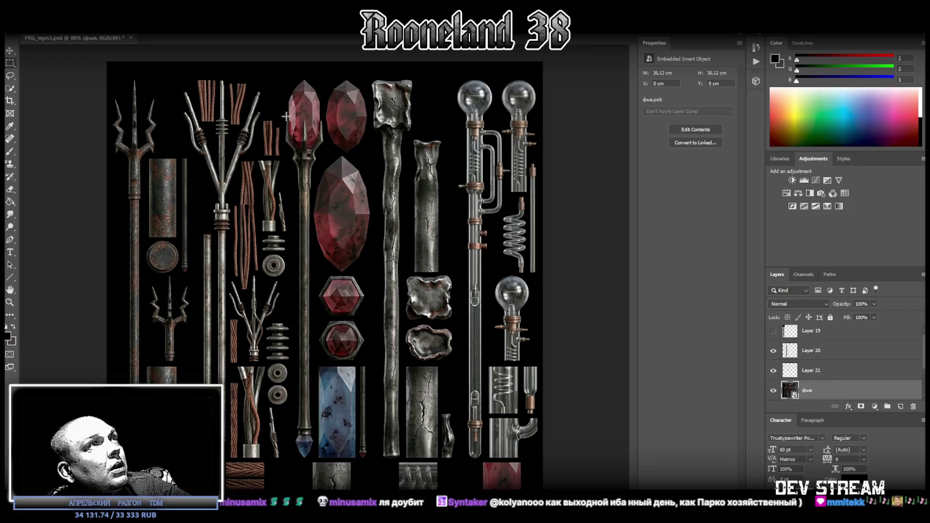
# - Select the red-crystal staff column precisely and copy it onto its own new layer
pyautogui.moveTo(282, 118); pyautogui.dragTo(328, 460)
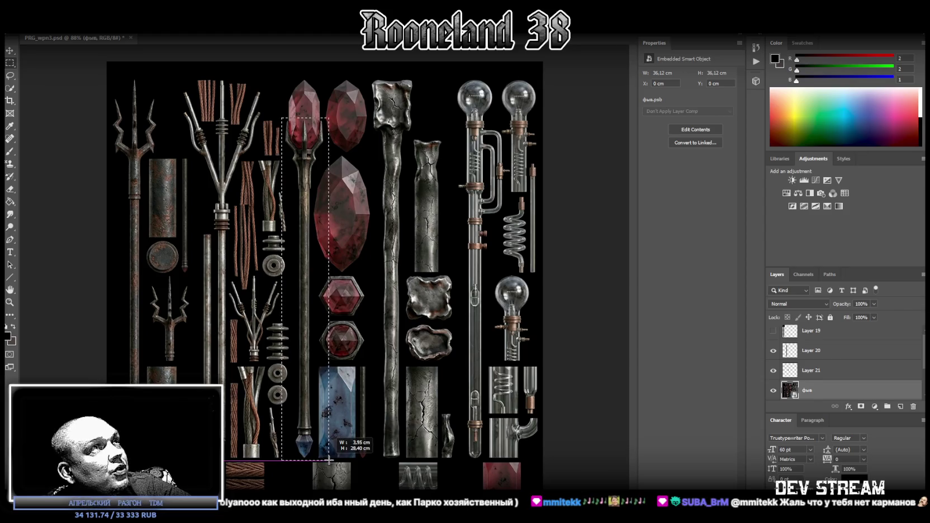
pyautogui.moveTo(328, 460); pyautogui.dragTo(328, 460)
pyautogui.moveTo(255, 107); pyautogui.dragTo(294, 171)
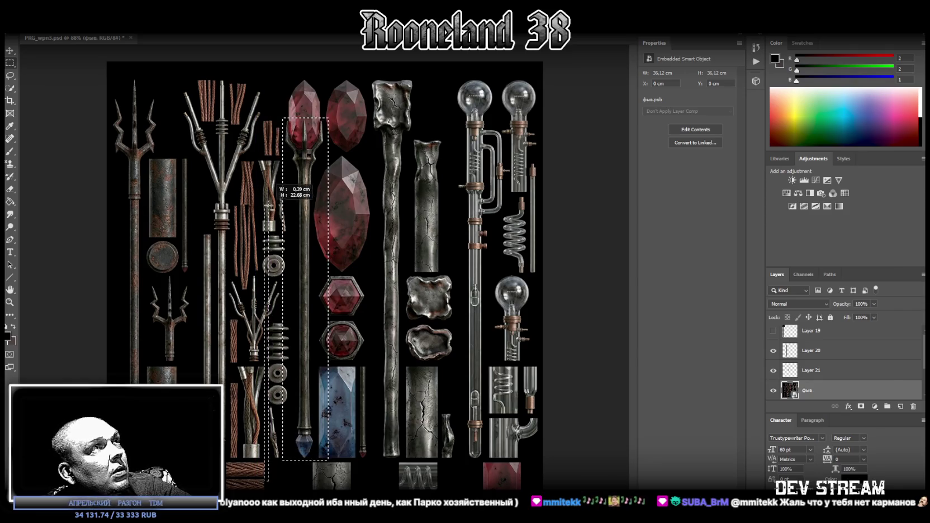
pyautogui.moveTo(295, 171); pyautogui.dragTo(291, 170)
pyautogui.moveTo(363, 481); pyautogui.dragTo(315, 169)
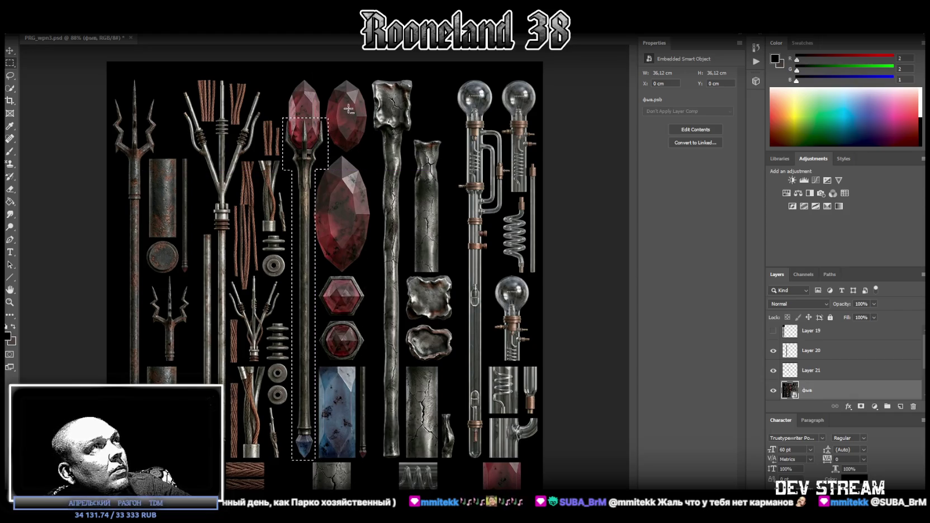
pyautogui.moveTo(323, 202); pyautogui.dragTo(316, 231)
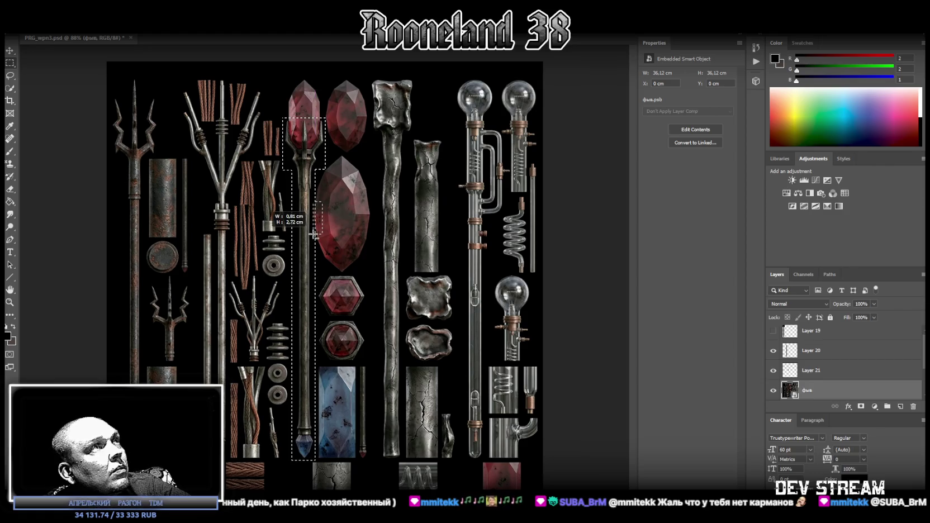
pyautogui.moveTo(316, 230); pyautogui.dragTo(313, 235)
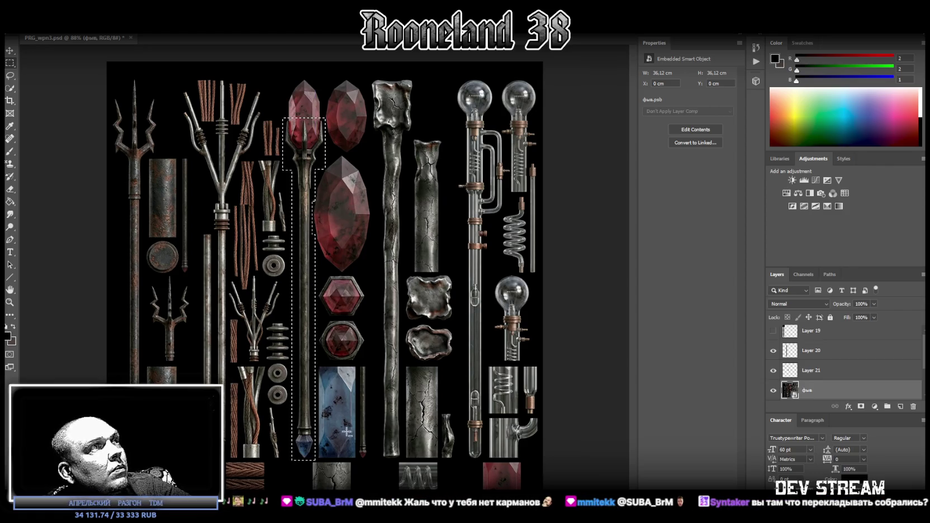
pyautogui.rightClick(298, 275)
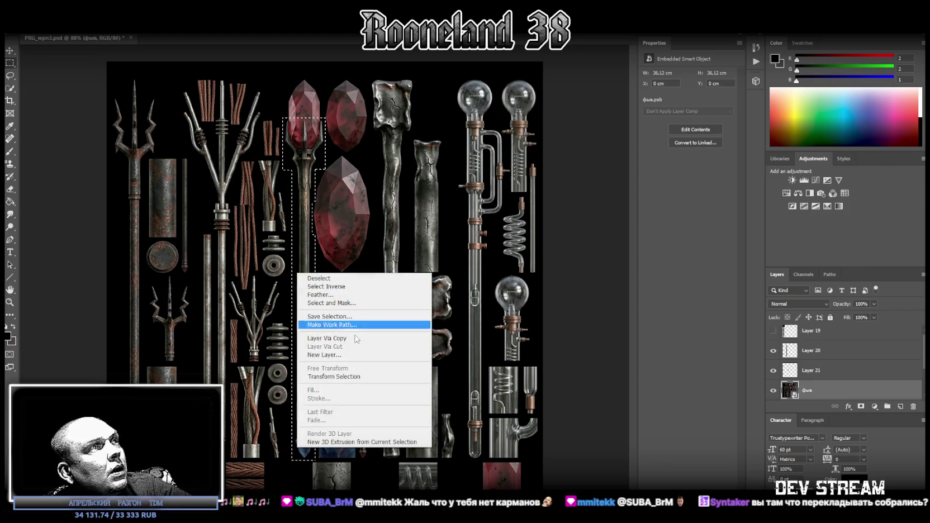
pyautogui.click(353, 338)
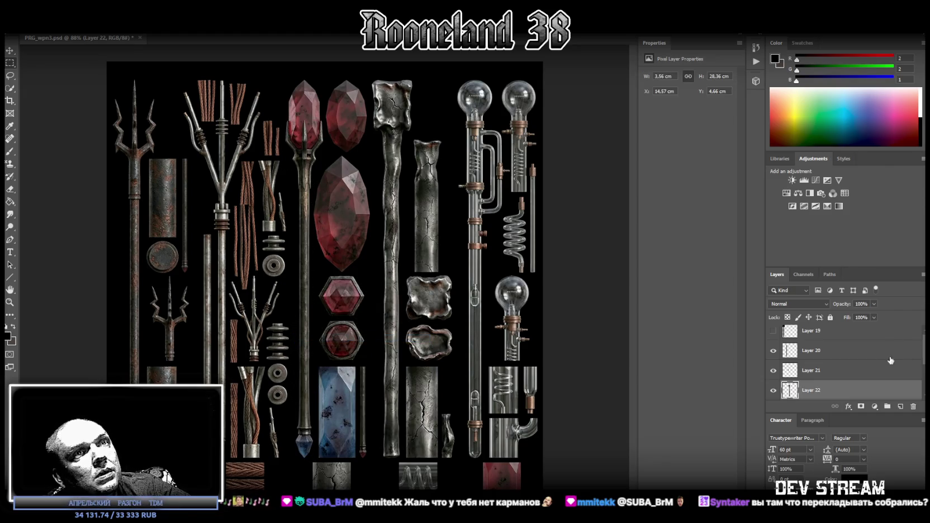
pyautogui.press('F2')
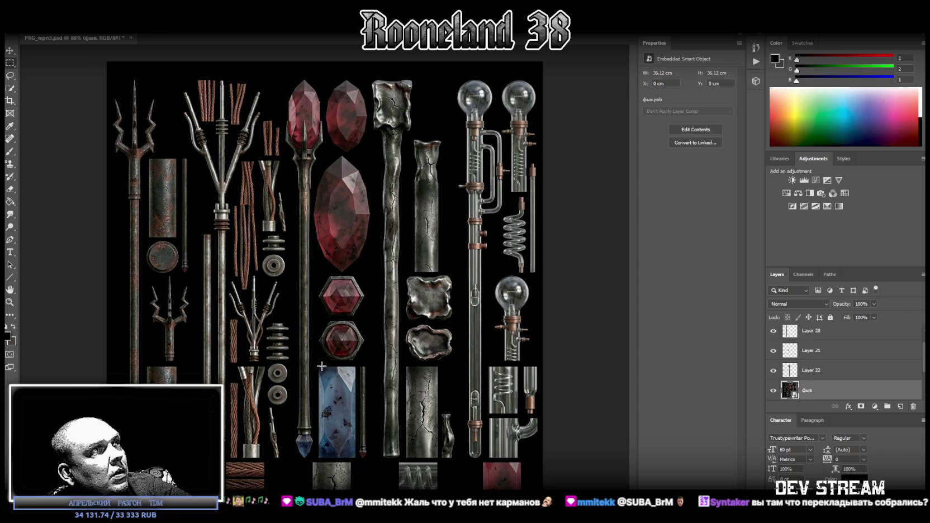
# - Copy the blue crystal onto its own new layer and begin selecting the gnarled grey staff
pyautogui.moveTo(317, 363); pyautogui.dragTo(357, 459)
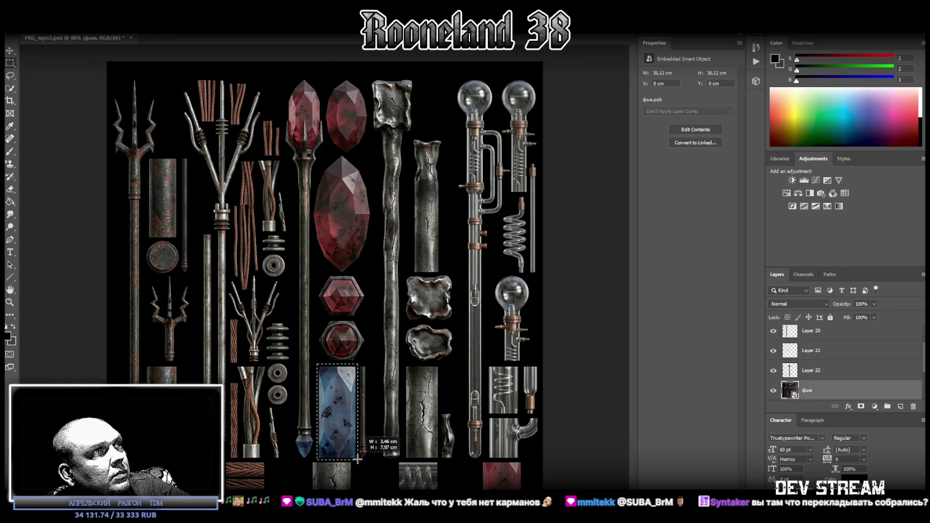
pyautogui.rightClick(342, 425)
pyautogui.click(369, 305)
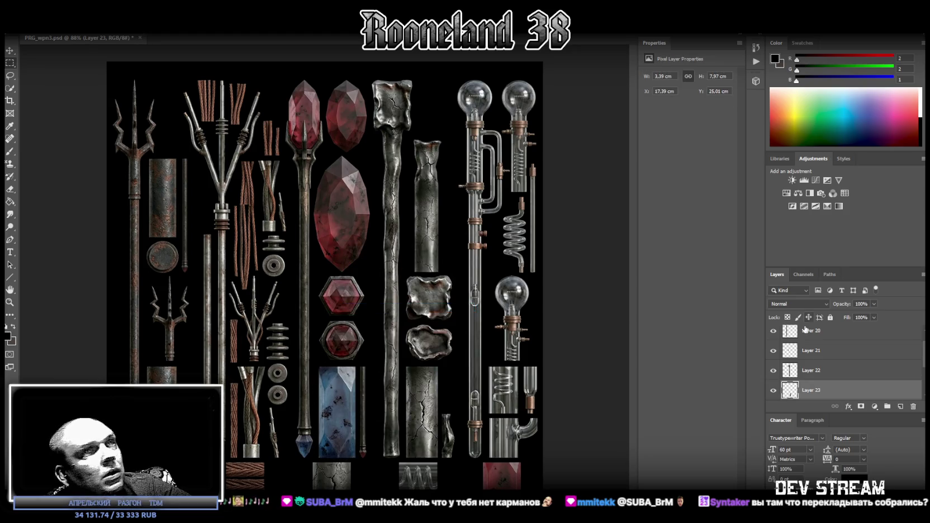
pyautogui.scroll(-3)
pyautogui.click(849, 352)
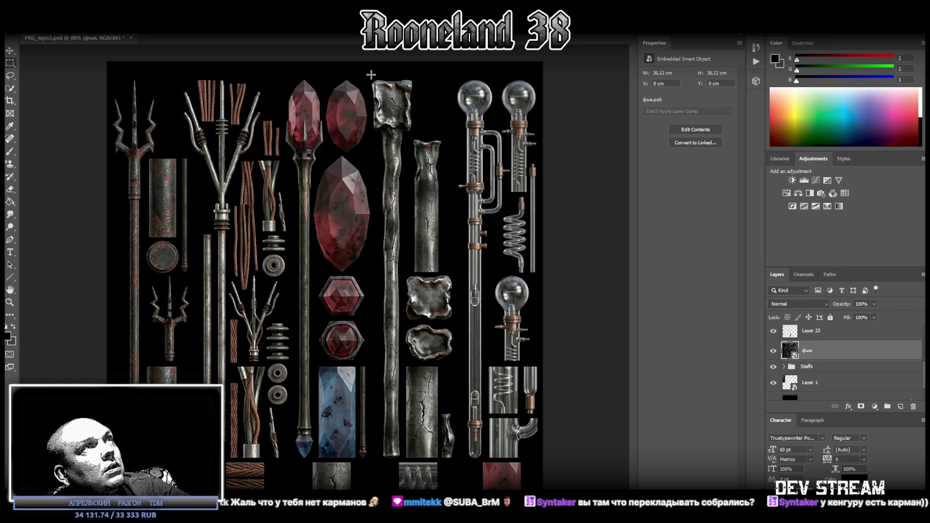
pyautogui.moveTo(370, 75); pyautogui.dragTo(414, 135)
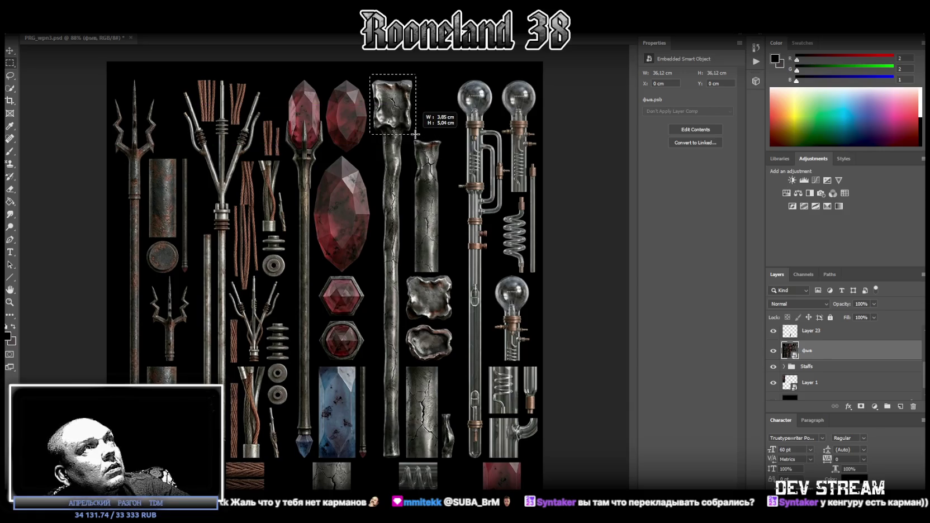
# - Extend the selection down the gnarled grey staff and copy it onto a new layer
pyautogui.moveTo(380, 133); pyautogui.dragTo(404, 459)
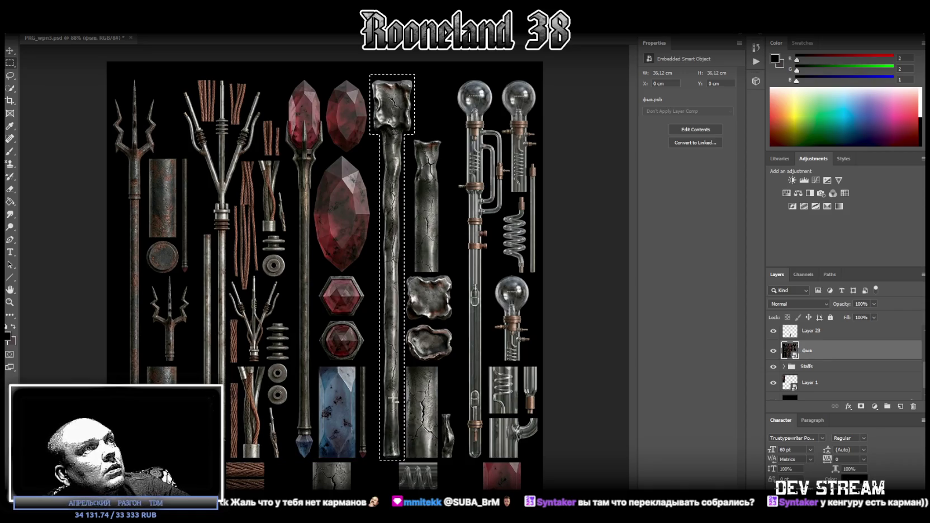
pyautogui.rightClick(402, 290)
pyautogui.click(441, 354)
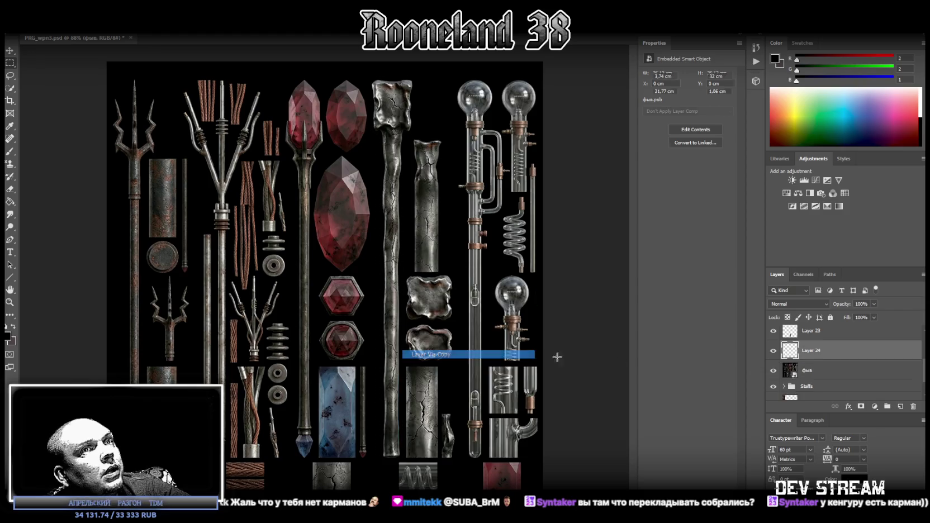
pyautogui.click(815, 369)
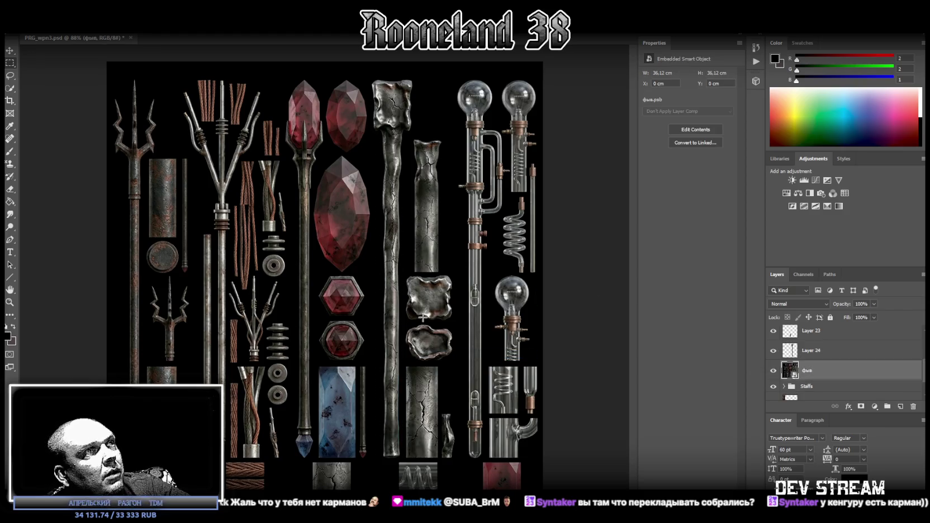
# - Copy the cracked metal plate onto its own new layer, Layer 25
pyautogui.moveTo(403, 322); pyautogui.dragTo(455, 273)
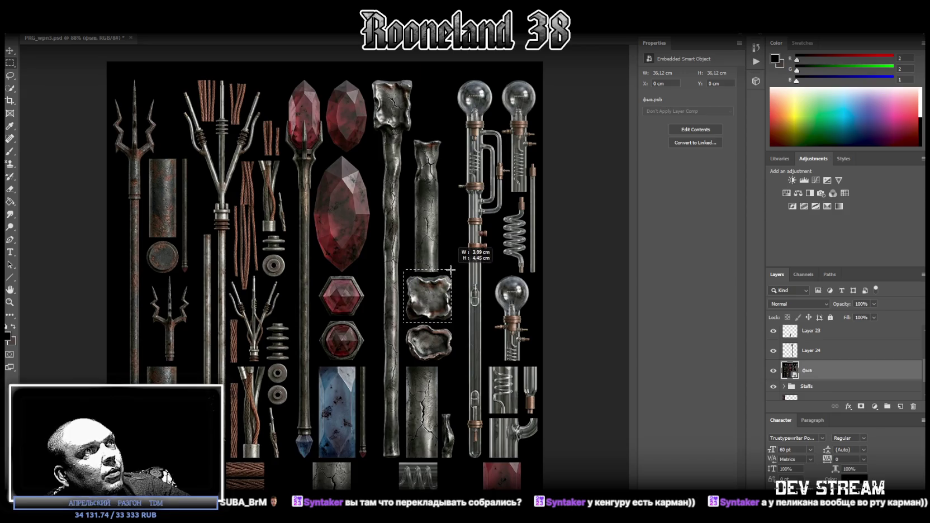
pyautogui.rightClick(423, 300)
pyautogui.click(475, 367)
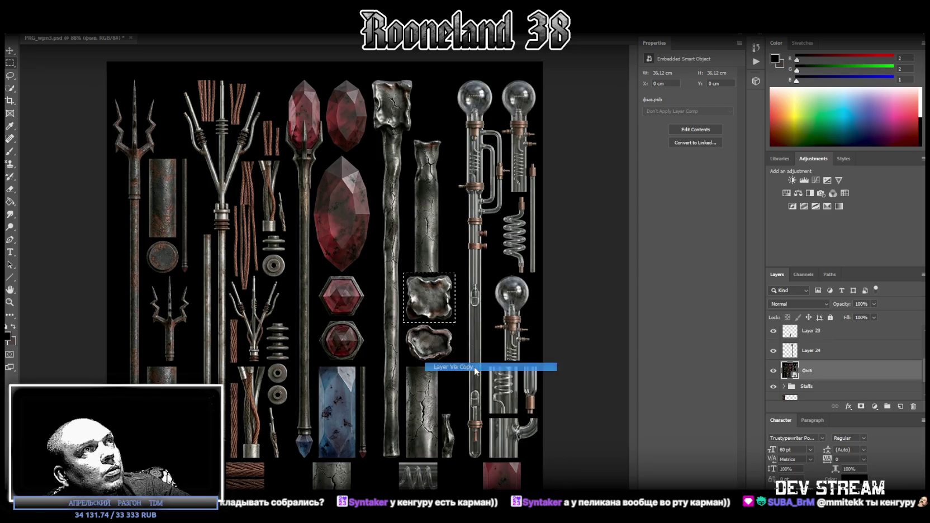
pyautogui.click(806, 391)
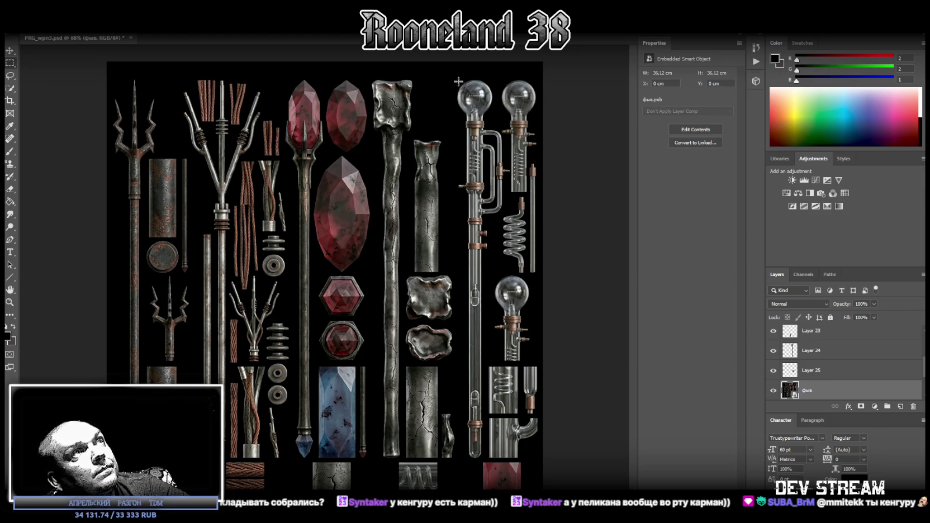
# - Outline the tall glass-tube staff and copy it onto a new Layer 26
pyautogui.moveTo(455, 77); pyautogui.dragTo(514, 466)
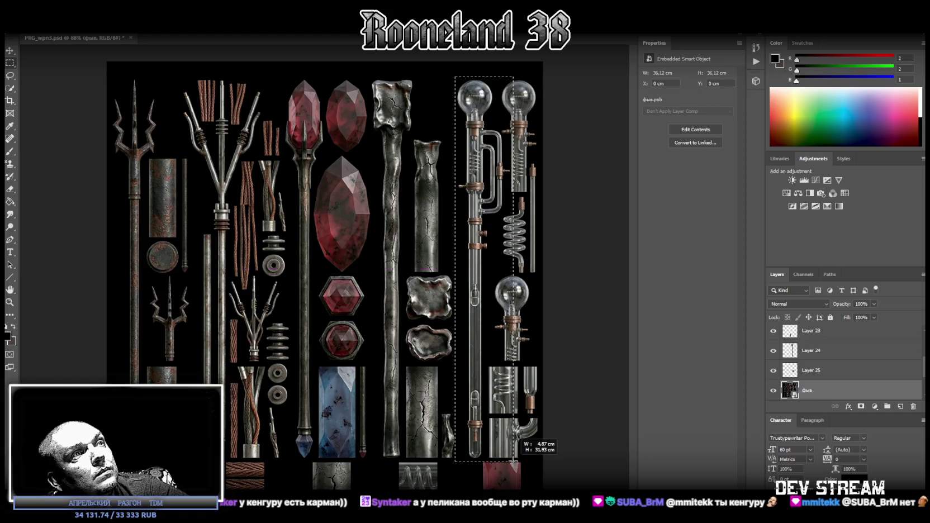
pyautogui.moveTo(514, 466); pyautogui.dragTo(513, 460)
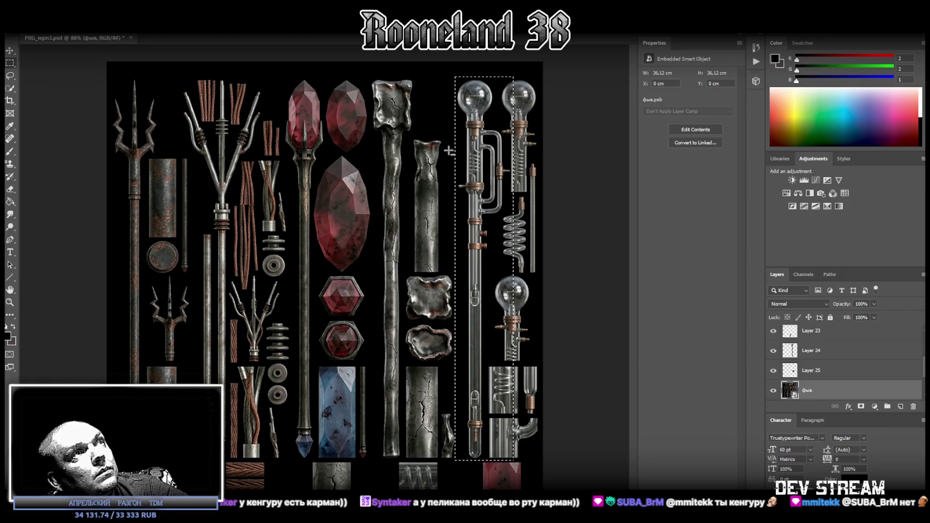
pyautogui.moveTo(448, 123); pyautogui.dragTo(450, 177)
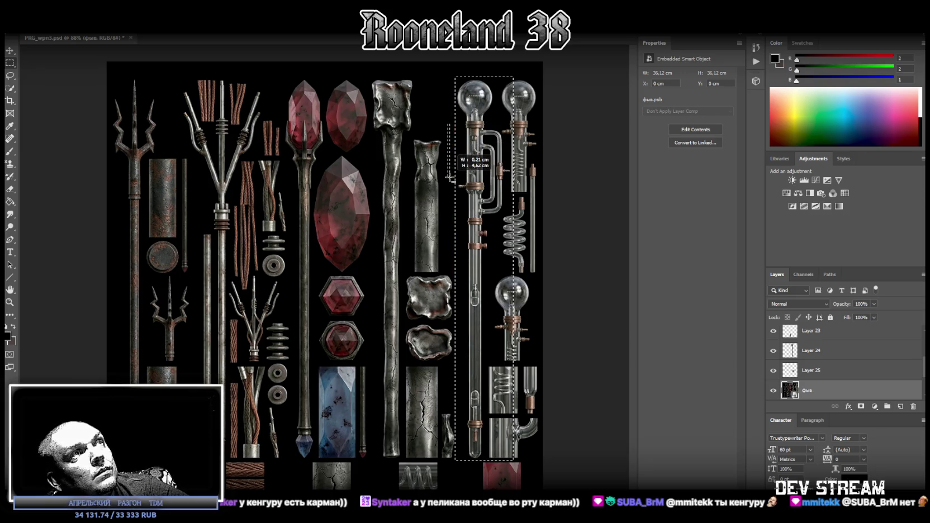
pyautogui.moveTo(436, 464); pyautogui.dragTo(463, 200)
pyautogui.moveTo(535, 467); pyautogui.dragTo(519, 123)
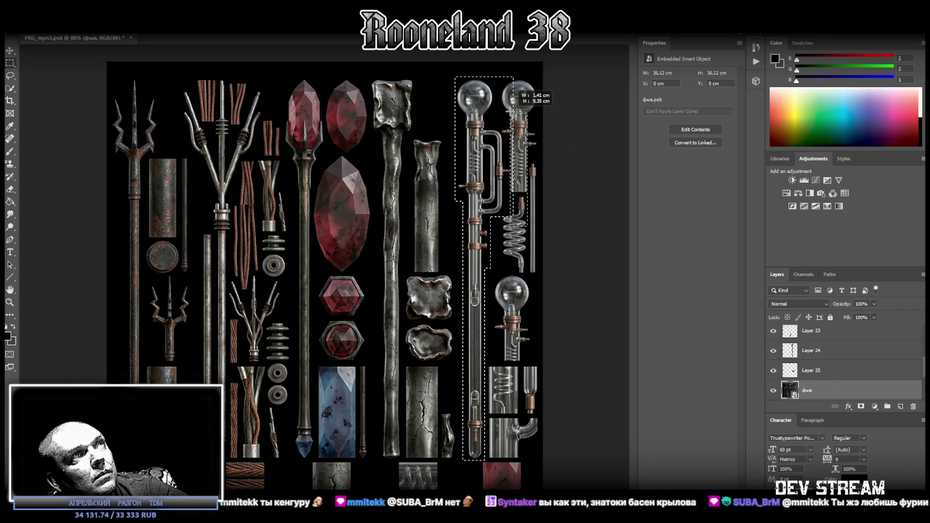
pyautogui.moveTo(524, 127); pyautogui.dragTo(498, 71)
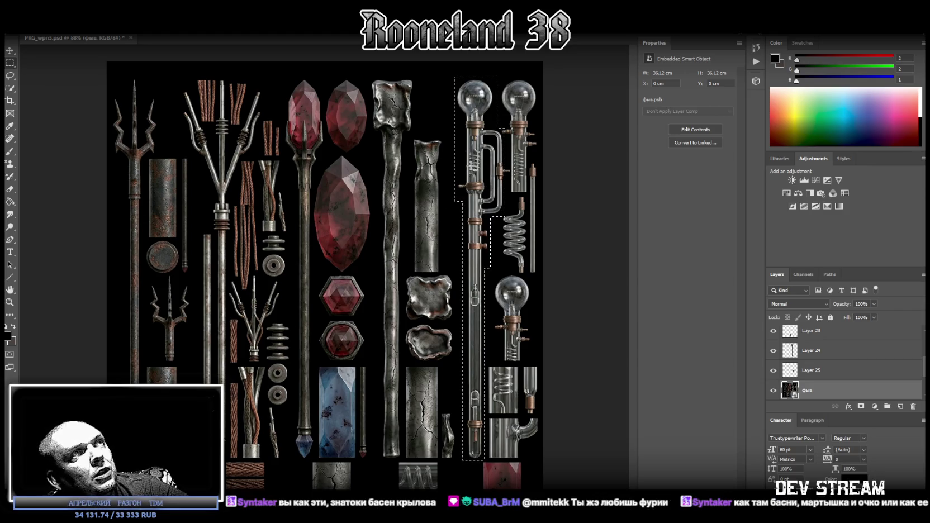
pyautogui.rightClick(484, 160)
pyautogui.click(511, 222)
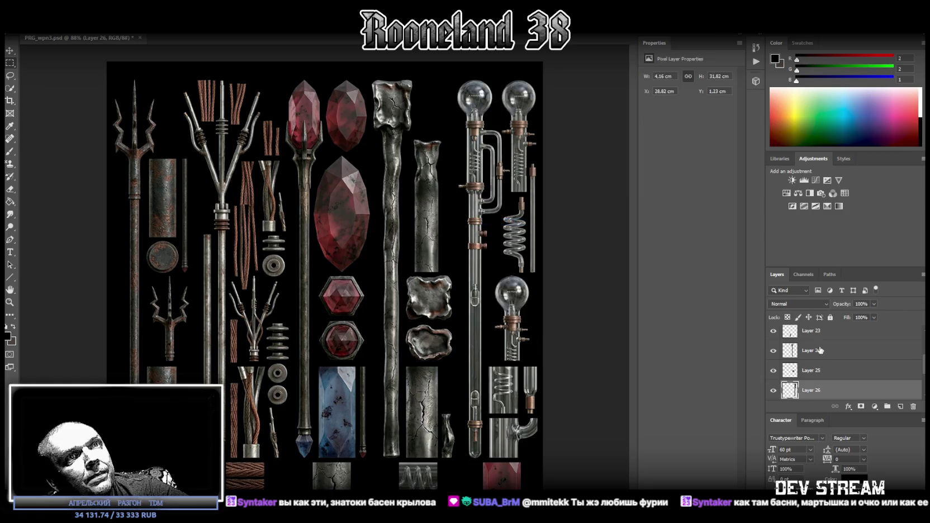
# - Hide the фыв texture sheet, show Layer 19 and convert it to a smart object
pyautogui.click(773, 371)
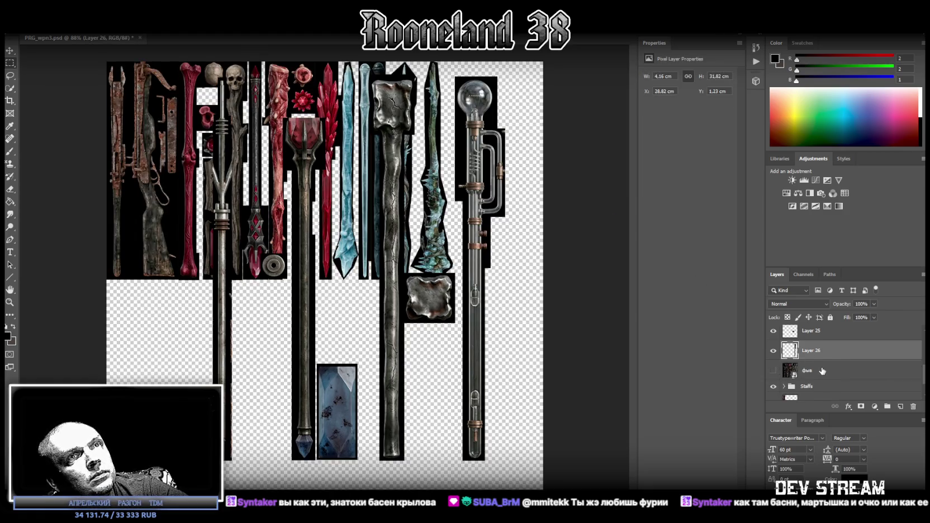
pyautogui.scroll(3)
pyautogui.click(815, 338)
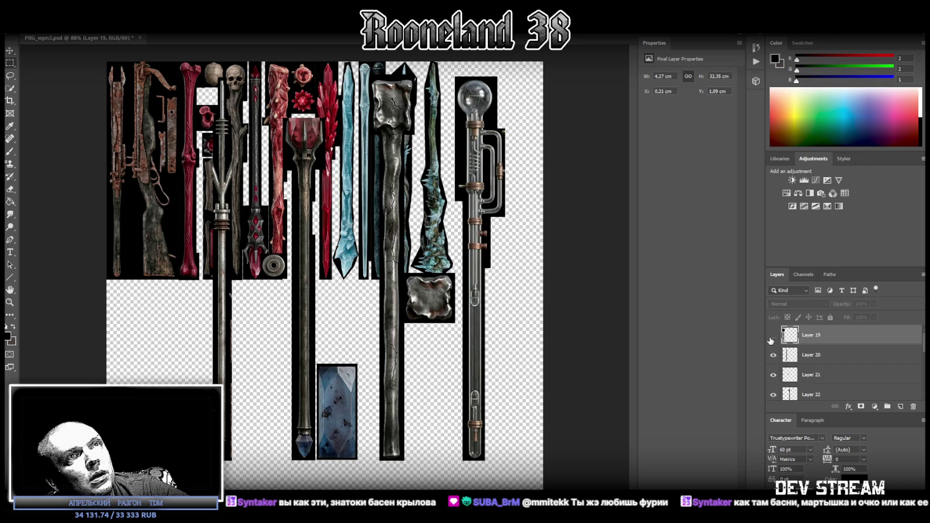
pyautogui.click(772, 337)
pyautogui.rightClick(842, 345)
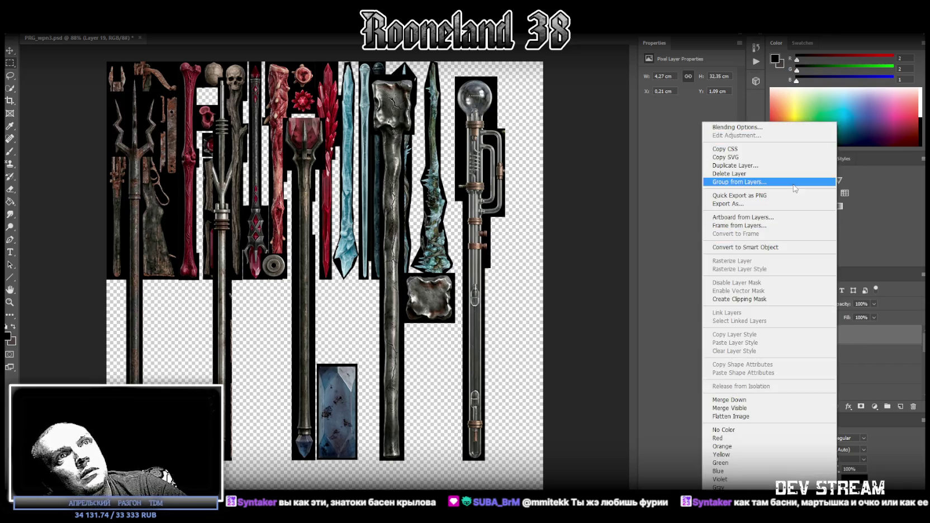
pyautogui.click(821, 246)
# - Convert Layers 20, 21, 22 and 23 into smart objects
pyautogui.click(817, 354)
pyautogui.rightClick(818, 354)
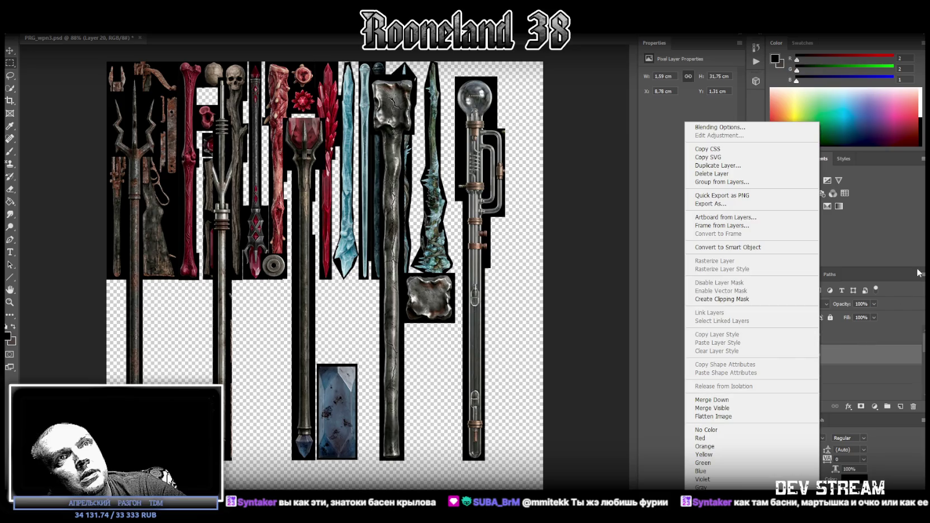
pyautogui.click(753, 247)
pyautogui.rightClick(819, 374)
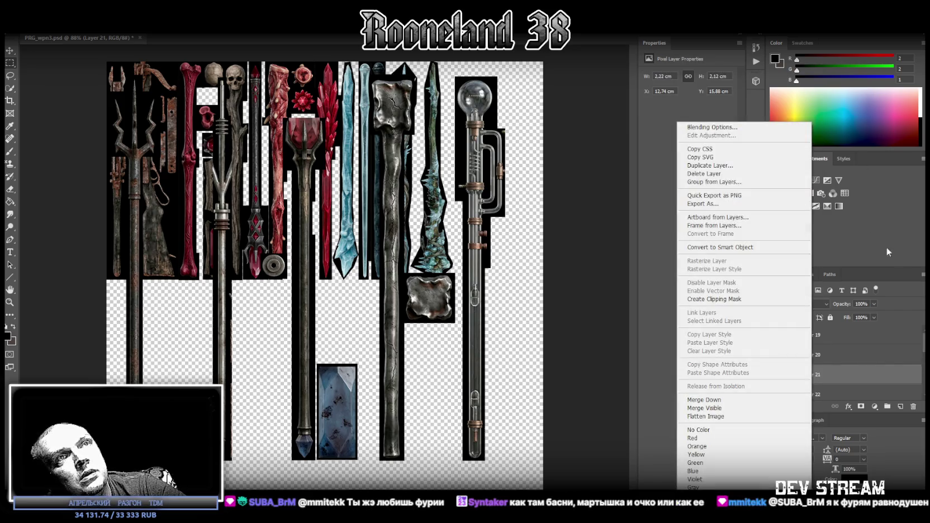
pyautogui.click(805, 247)
pyautogui.click(821, 394)
pyautogui.scroll(-3)
pyautogui.rightClick(826, 376)
pyautogui.click(733, 247)
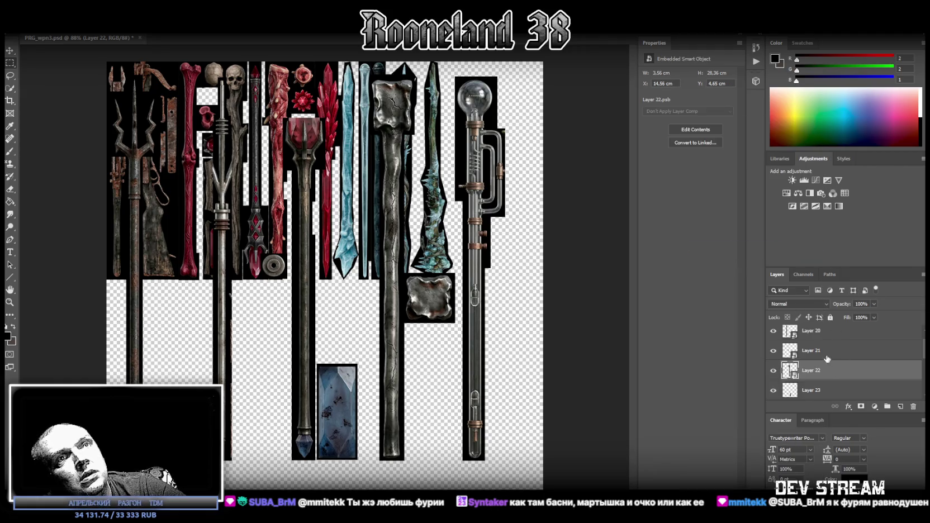
pyautogui.rightClick(816, 394)
pyautogui.click(726, 247)
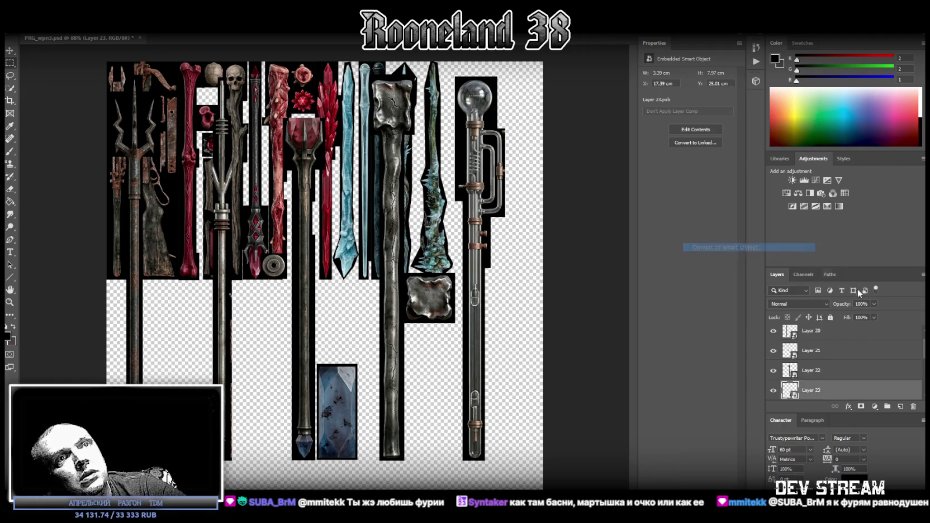
# - Convert Layers 24, 25 and 26 into smart objects
pyautogui.scroll(-3)
pyautogui.rightClick(820, 373)
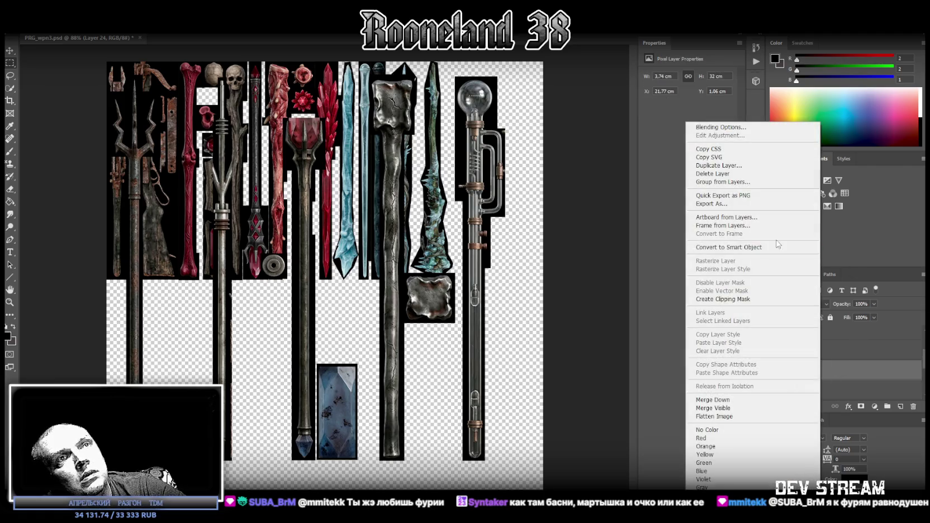
pyautogui.click(748, 248)
pyautogui.scroll(-3)
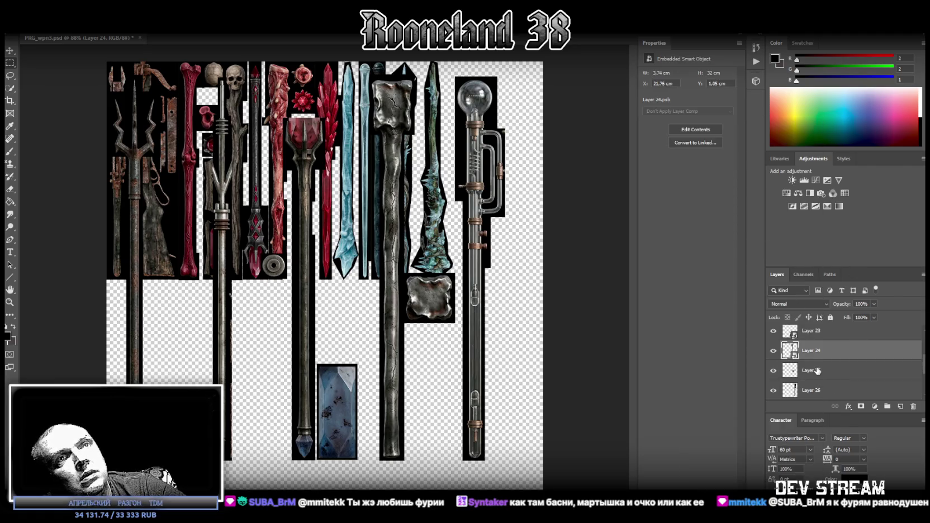
pyautogui.rightClick(817, 371)
pyautogui.click(737, 249)
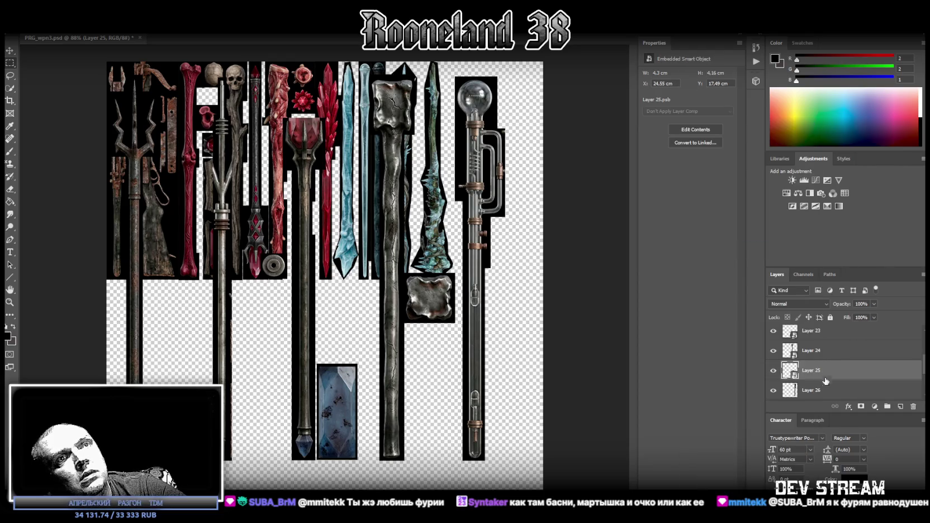
pyautogui.rightClick(814, 392)
pyautogui.click(738, 249)
pyautogui.scroll(-3)
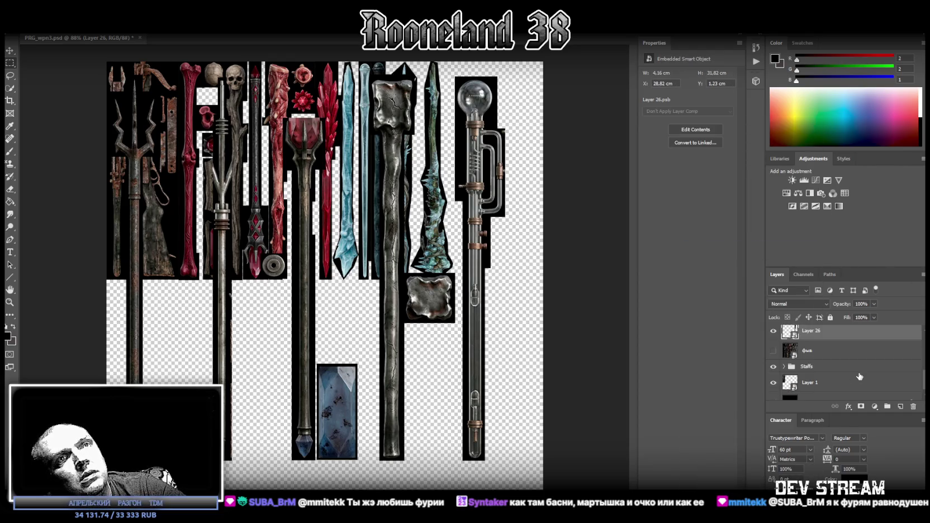
pyautogui.scroll(3)
pyautogui.click(815, 336)
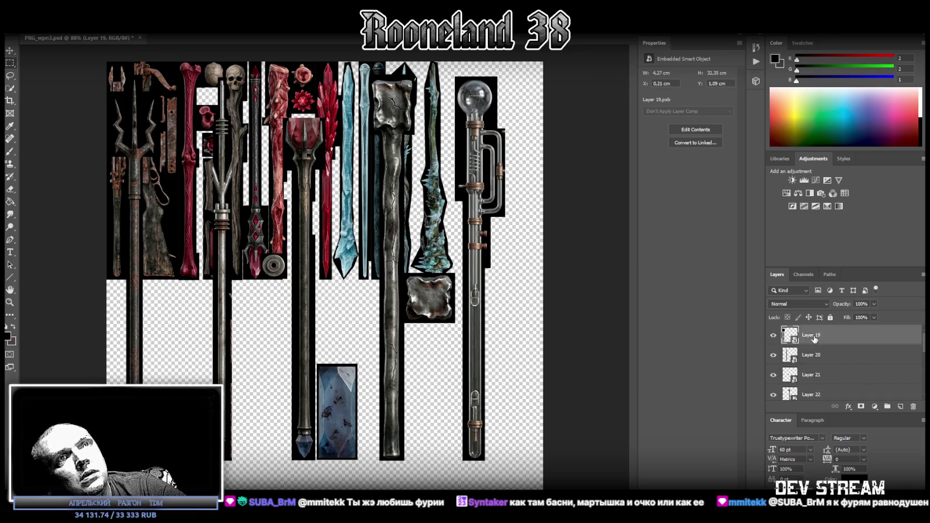
# - Move the trident piece down the sheet and stretch it to 18.03 cm tall
pyautogui.moveTo(134, 117); pyautogui.dragTo(129, 302)
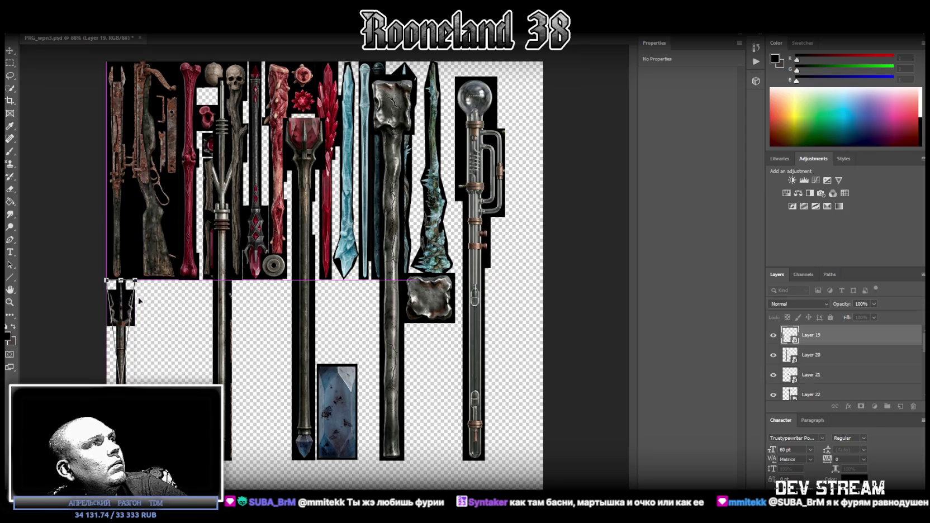
pyautogui.press('Return')
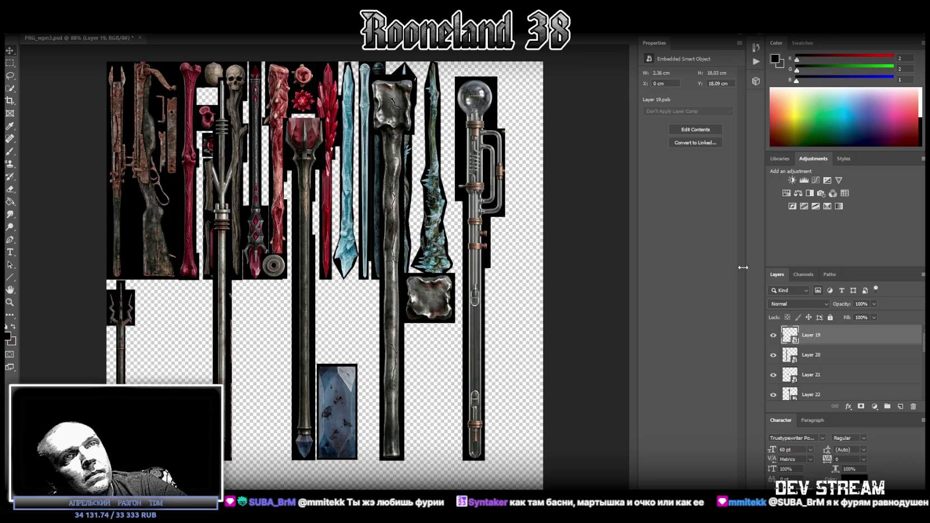
pyautogui.hotkey('ctrl', 't')
pyautogui.moveTo(120, 280); pyautogui.dragTo(119, 279)
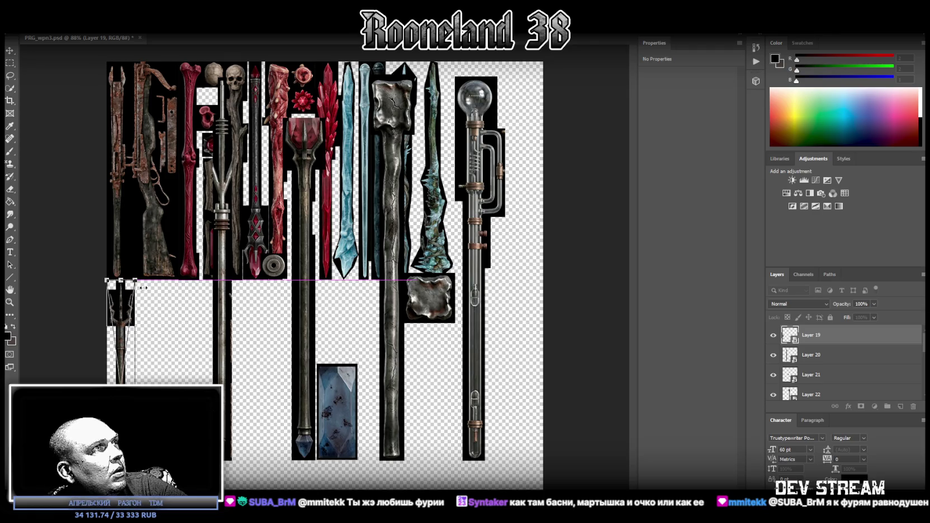
pyautogui.press('Return')
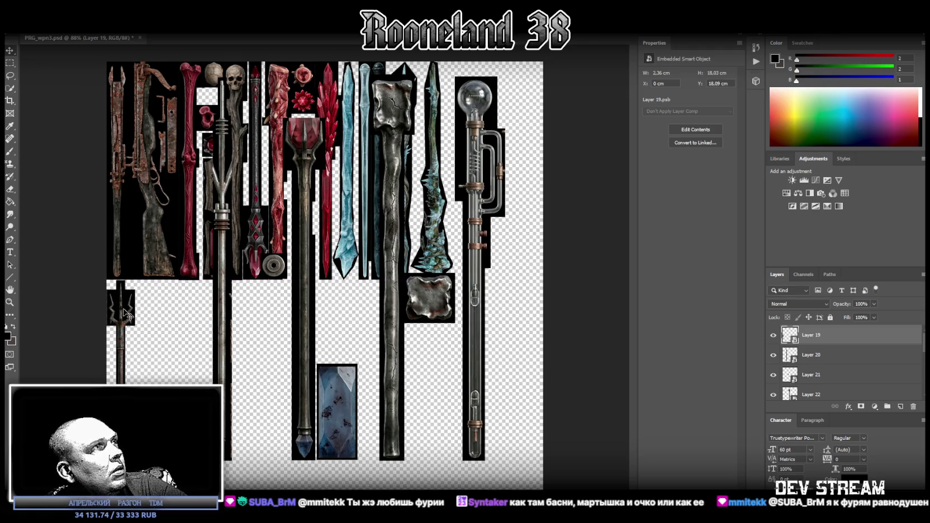
pyautogui.moveTo(124, 313); pyautogui.dragTo(125, 314)
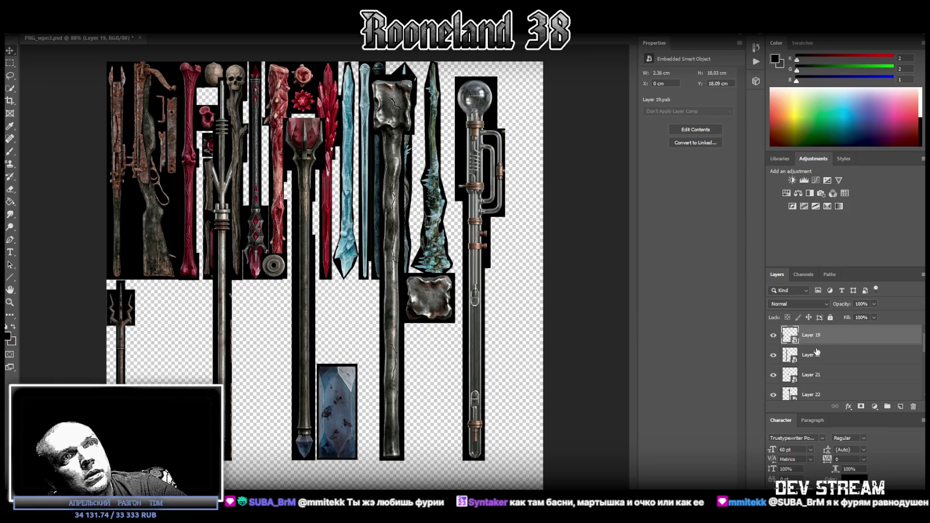
# - Move the Layer 20 staff piece left and down, beside the trident
pyautogui.click(817, 352)
pyautogui.moveTo(224, 128); pyautogui.dragTo(152, 164)
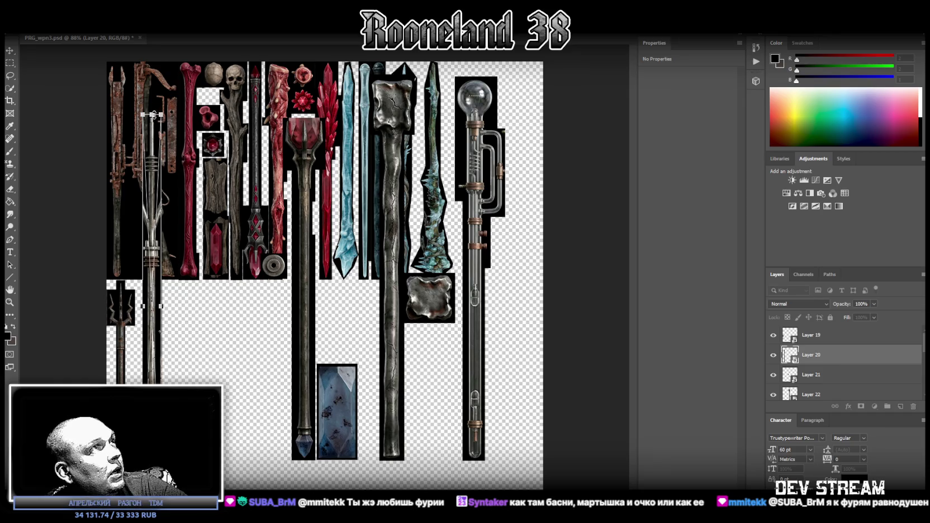
pyautogui.moveTo(153, 115); pyautogui.dragTo(148, 280)
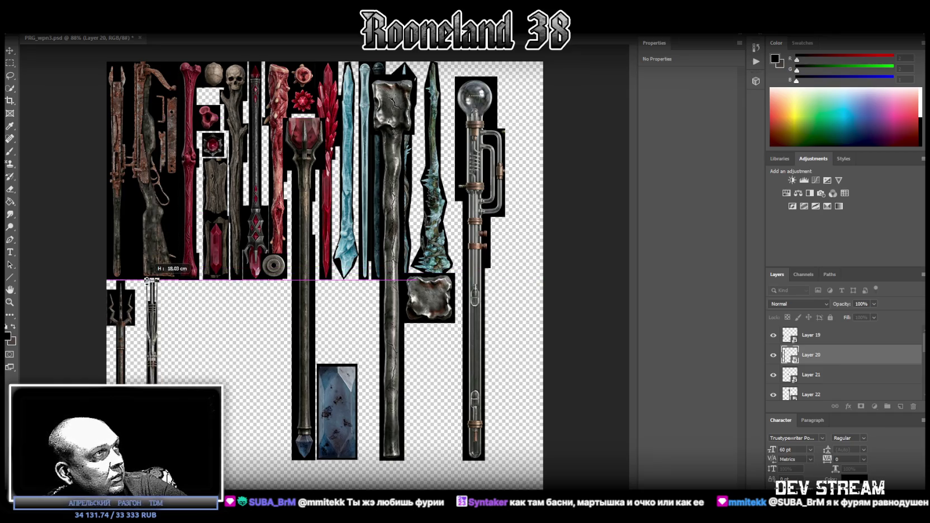
pyautogui.moveTo(153, 299); pyautogui.dragTo(141, 299)
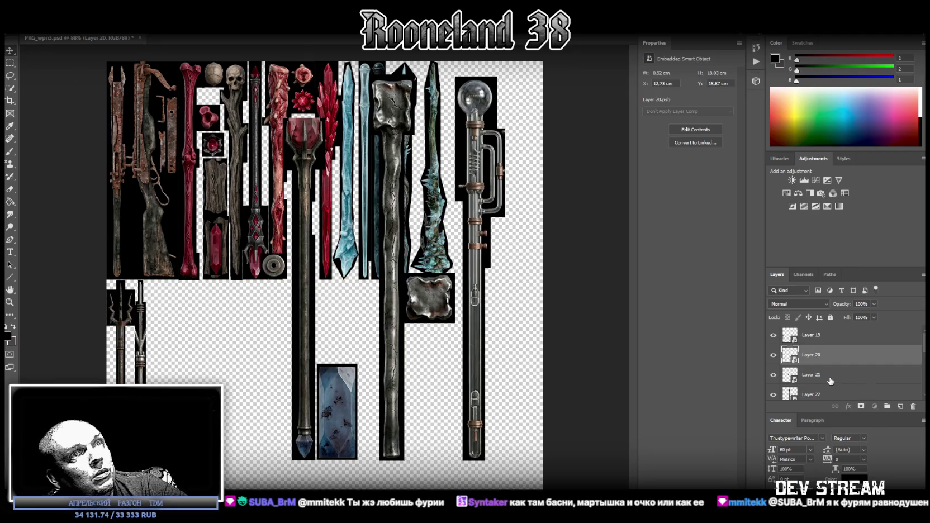
# - Place Layer 21's round disc above the dark staff head
pyautogui.click(831, 377)
pyautogui.moveTo(273, 264); pyautogui.dragTo(355, 335)
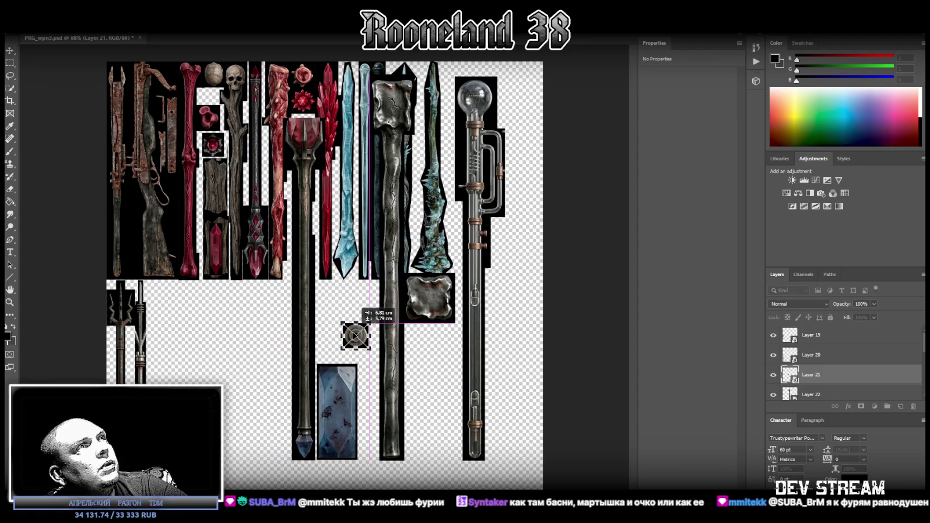
pyautogui.moveTo(355, 335); pyautogui.dragTo(289, 124)
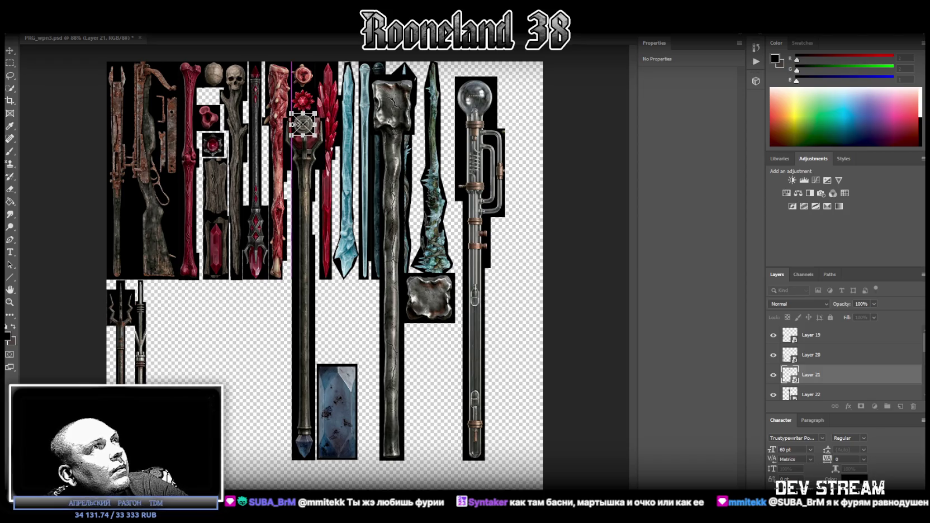
pyautogui.press('Return')
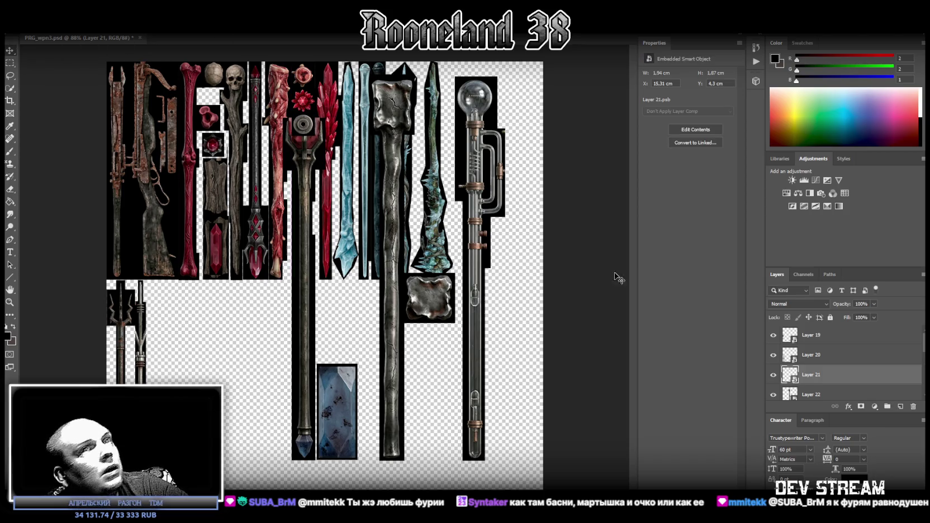
# - Move Layer 22's long dark staff into the lower-left row
pyautogui.click(821, 393)
pyautogui.scroll(-3)
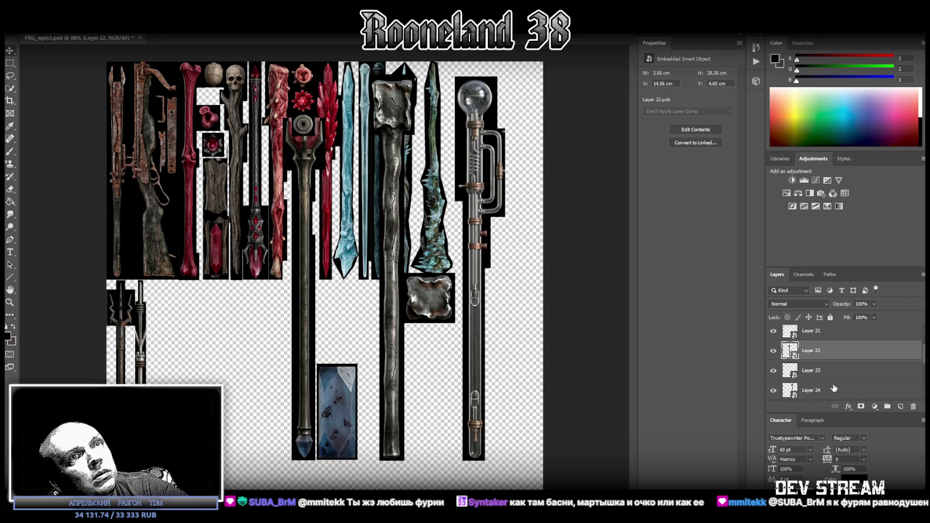
pyautogui.moveTo(302, 139); pyautogui.dragTo(161, 294)
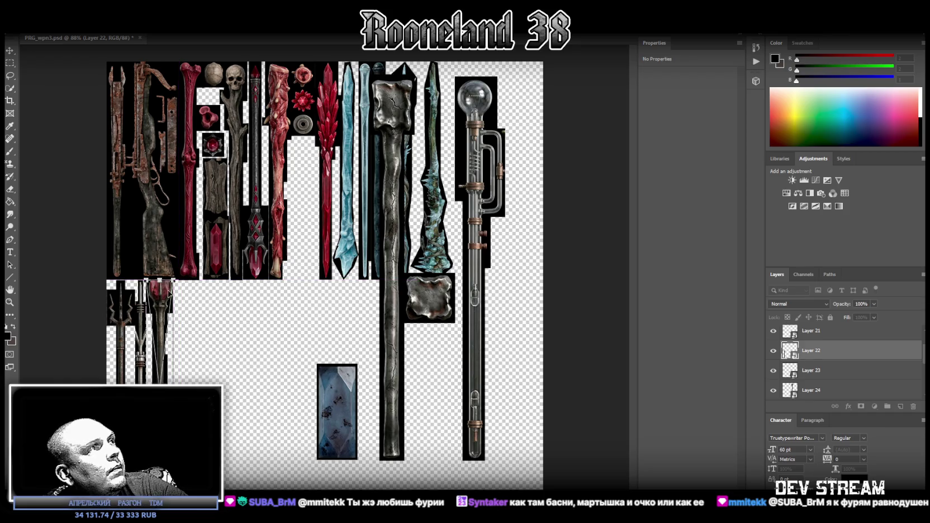
pyautogui.click(13, 51)
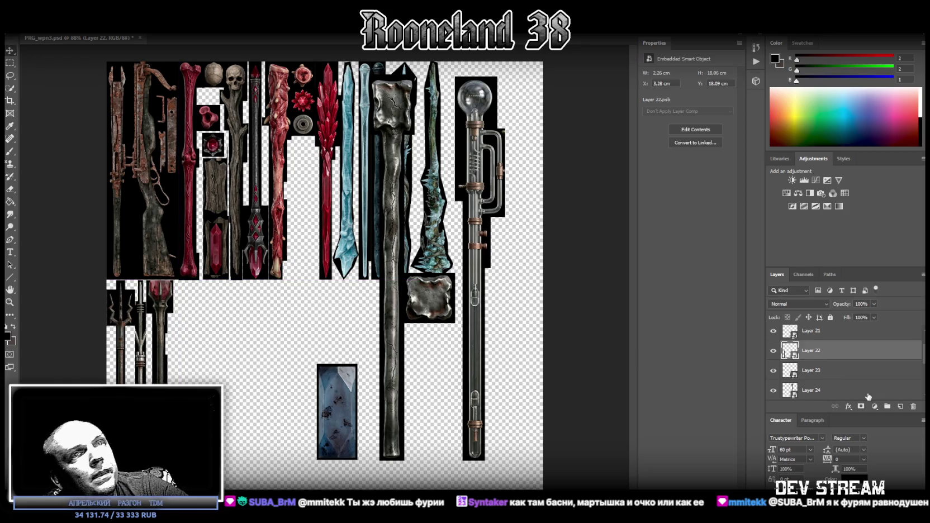
# - Move Layer 23's blue crystal up beside the red sword
pyautogui.click(823, 371)
pyautogui.hotkey('ctrl', 't')
pyautogui.moveTo(345, 408); pyautogui.dragTo(312, 255)
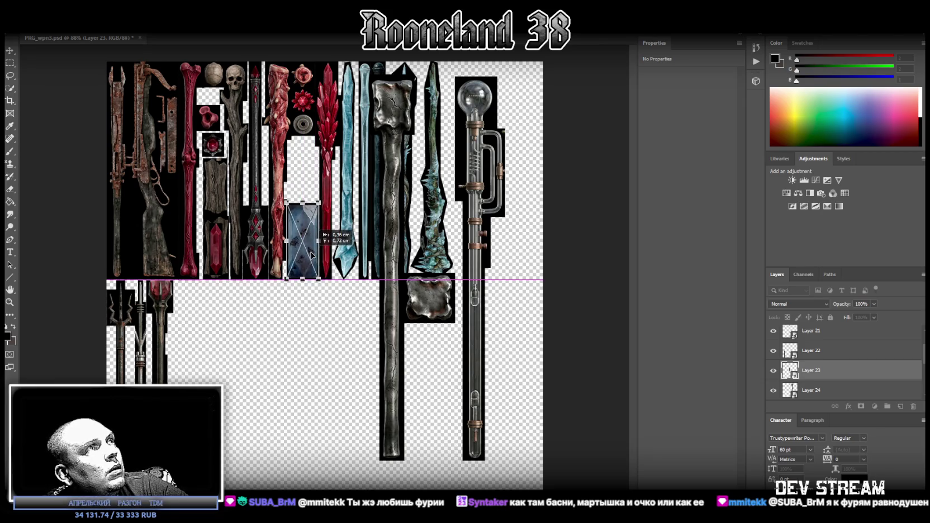
pyautogui.press('Return')
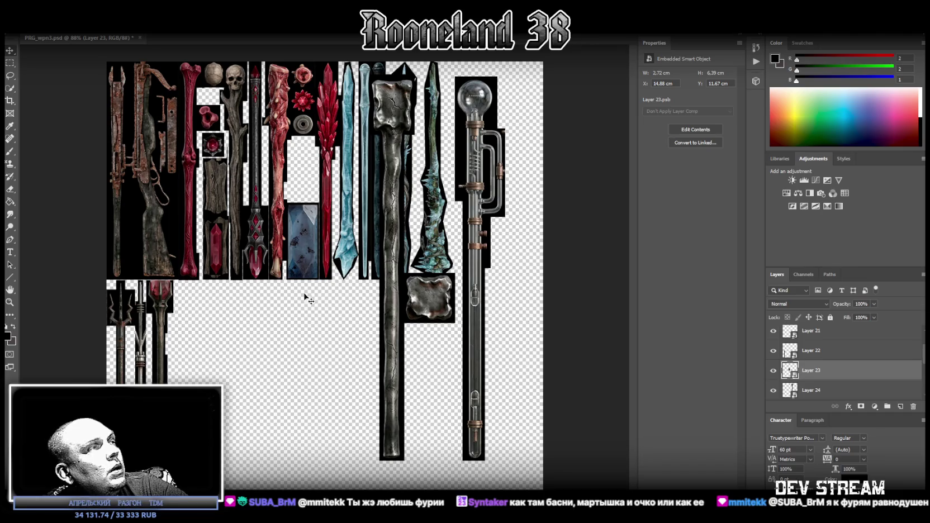
# - Move Layer 24's stone club left, squash it shorter, flip it and set it in the lower-left row
pyautogui.scroll(-3)
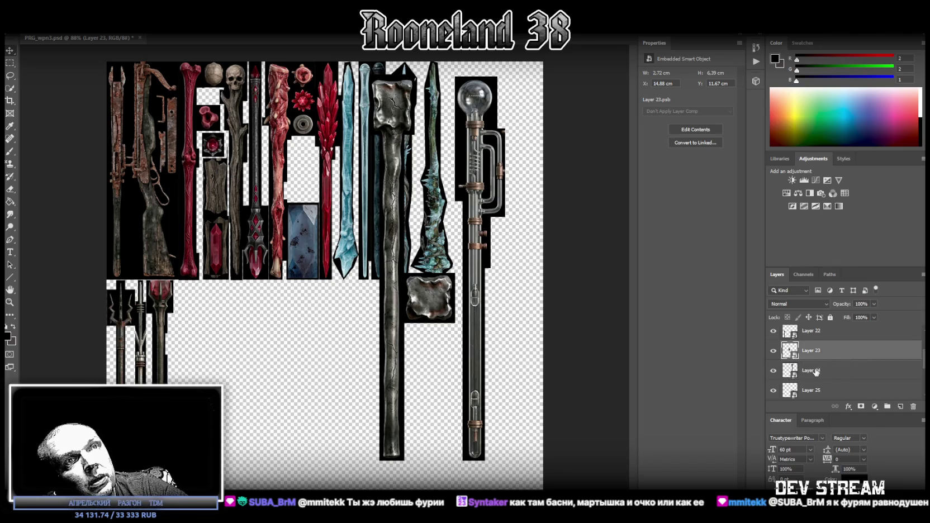
pyautogui.click(817, 370)
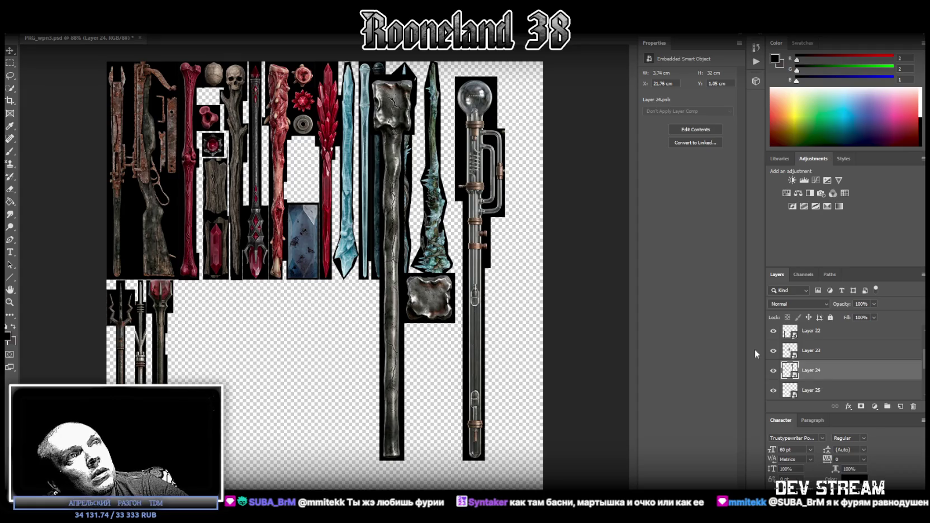
pyautogui.hotkey('ctrl', 't')
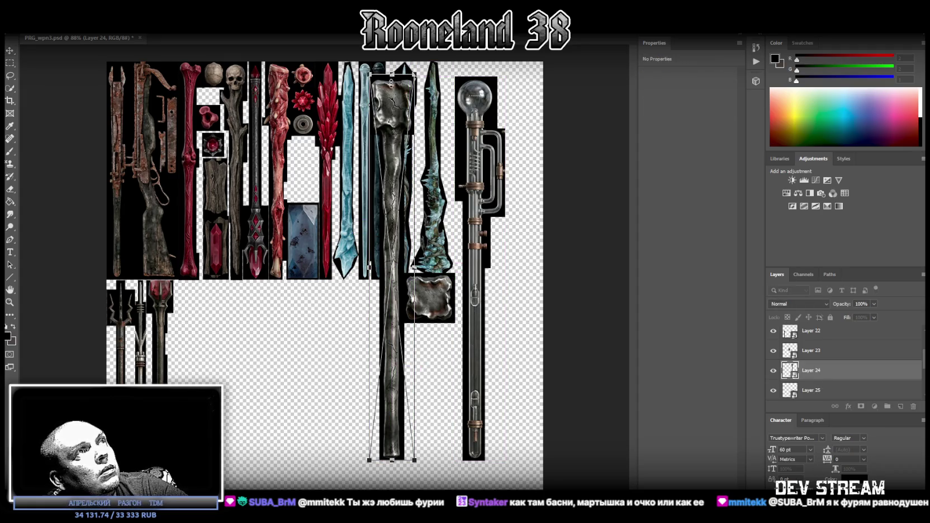
pyautogui.moveTo(391, 76); pyautogui.dragTo(215, 243)
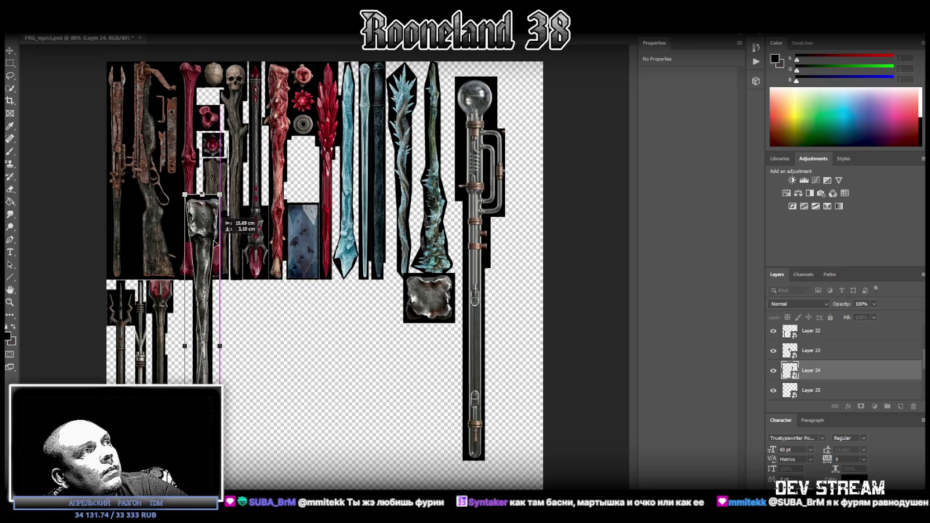
pyautogui.moveTo(203, 194); pyautogui.dragTo(205, 280)
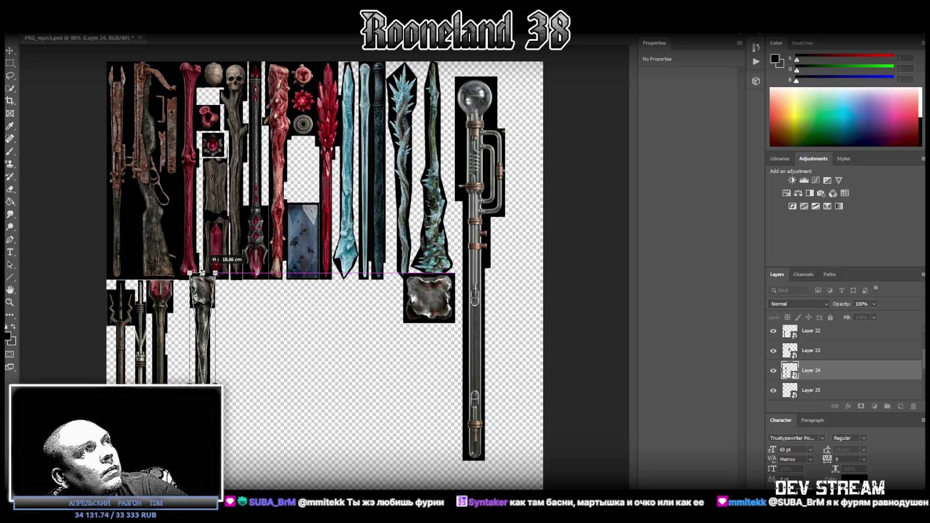
pyautogui.rightClick(204, 307)
pyautogui.click(252, 427)
pyautogui.moveTo(203, 313); pyautogui.dragTo(185, 309)
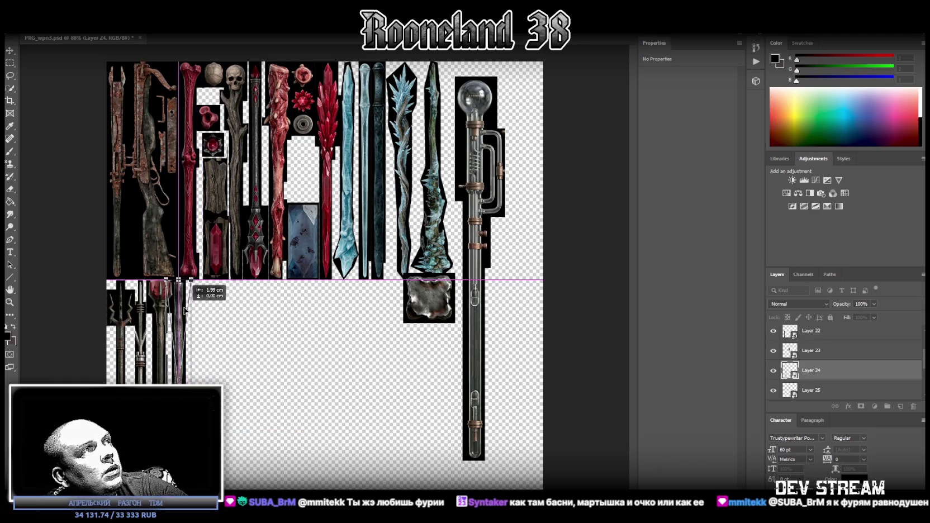
pyautogui.press('Return')
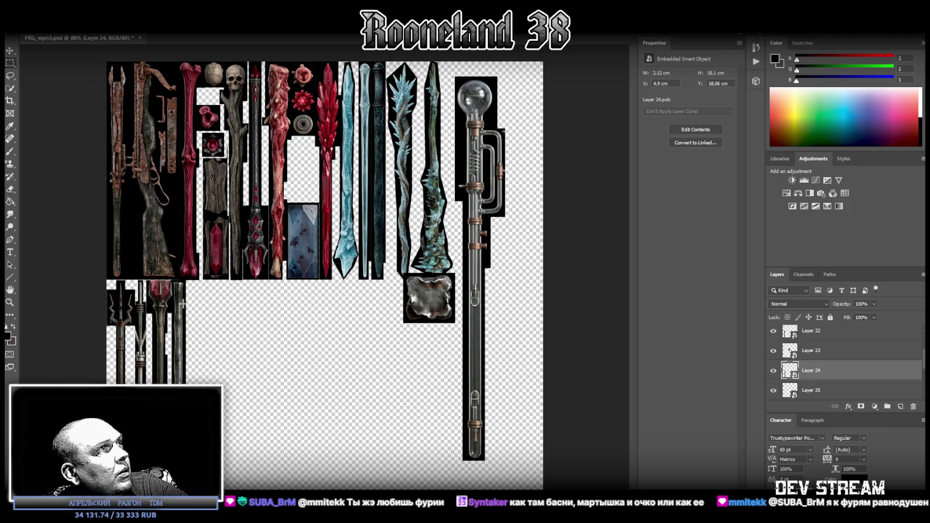
# - Nudge the metal bar slightly right among the lower-left clubs
pyautogui.click(10, 302)
pyautogui.moveTo(170, 311); pyautogui.dragTo(229, 314)
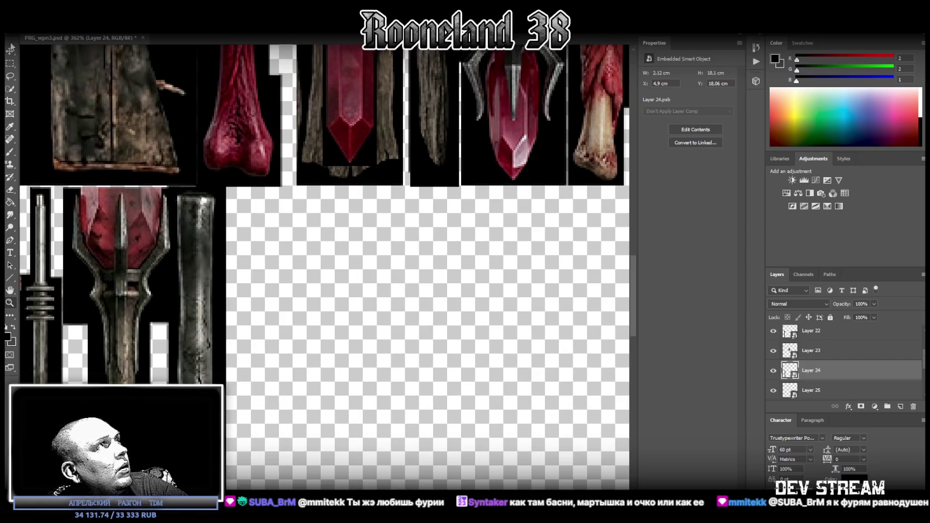
pyautogui.moveTo(196, 233); pyautogui.dragTo(188, 229)
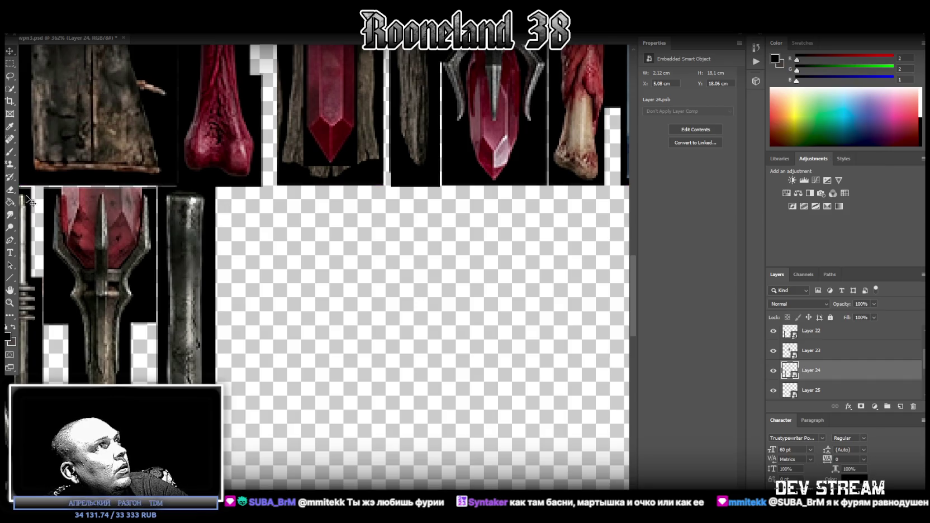
pyautogui.click(9, 306)
pyautogui.moveTo(262, 305); pyautogui.dragTo(302, 335)
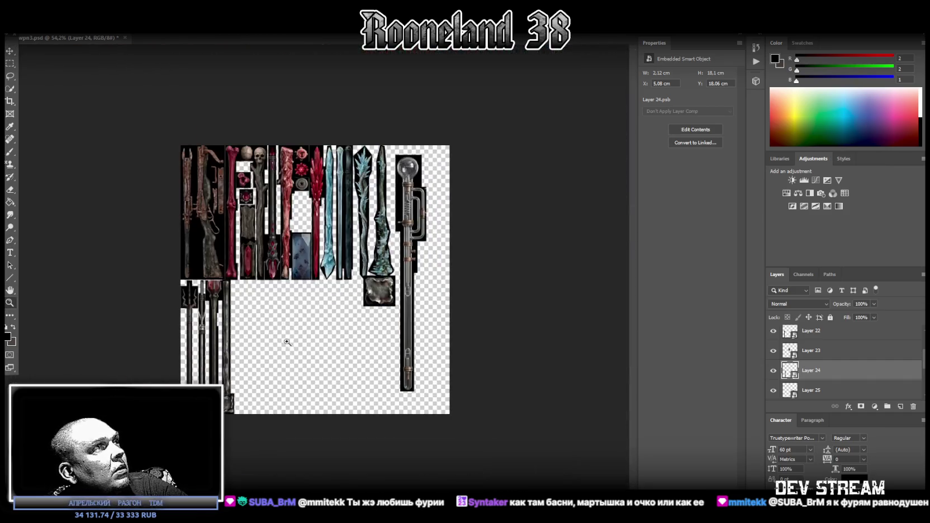
# - Move Layer 25's metal square into the top row above the crystal
pyautogui.click(819, 391)
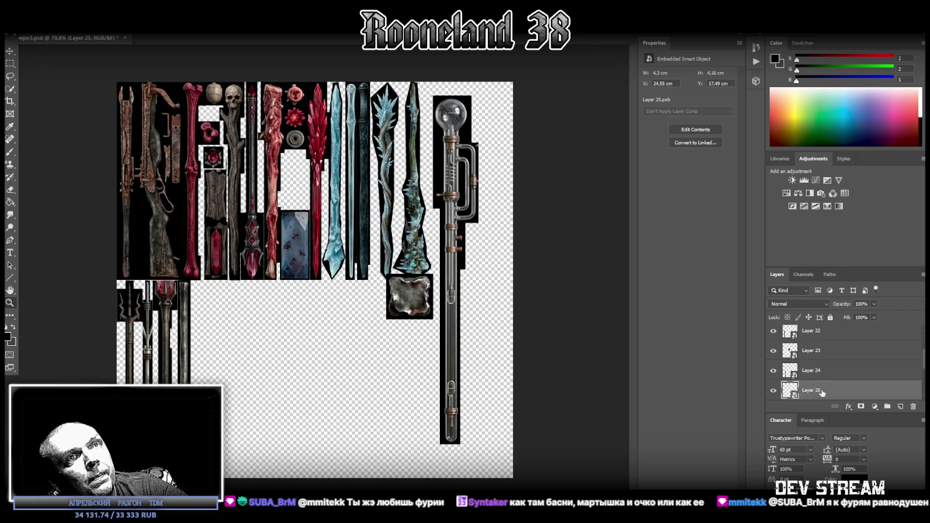
pyautogui.moveTo(418, 302); pyautogui.dragTo(307, 186)
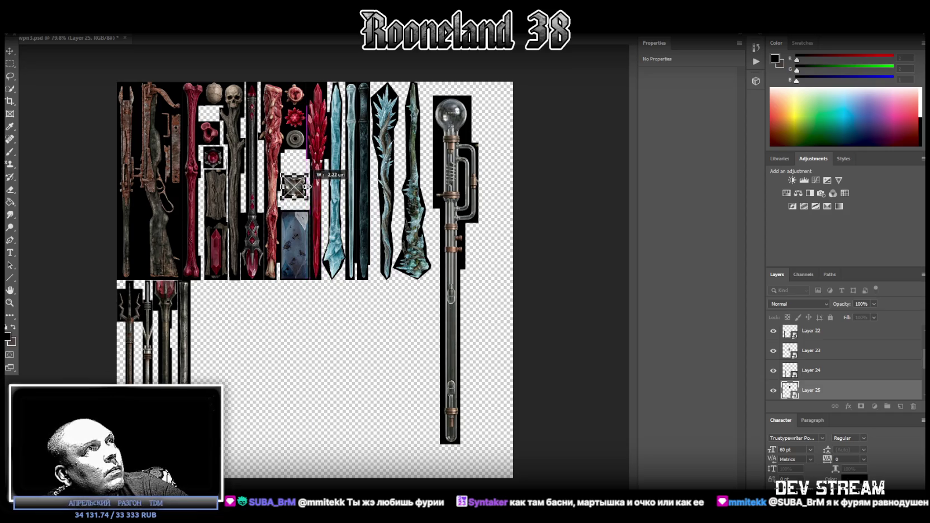
pyautogui.moveTo(300, 188); pyautogui.dragTo(300, 198)
pyautogui.press('Return')
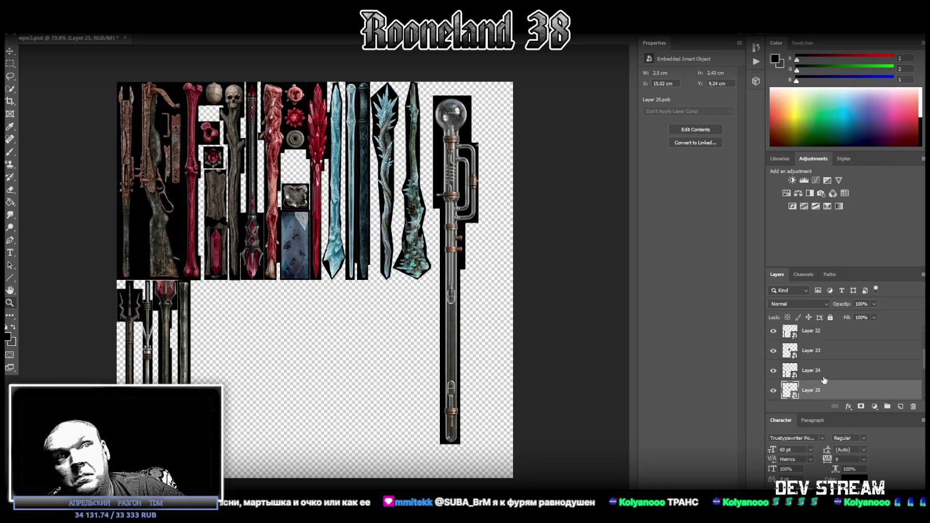
# - Flip Layer 26's glass-bulb staff horizontally
pyautogui.click(824, 380)
pyautogui.scroll(-3)
pyautogui.click(827, 351)
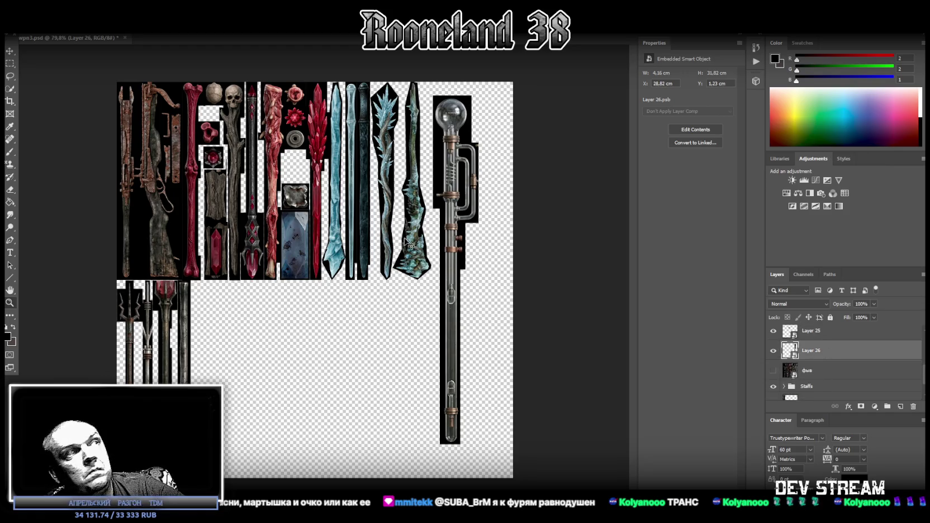
pyautogui.hotkey('ctrl', 't')
pyautogui.rightClick(459, 166)
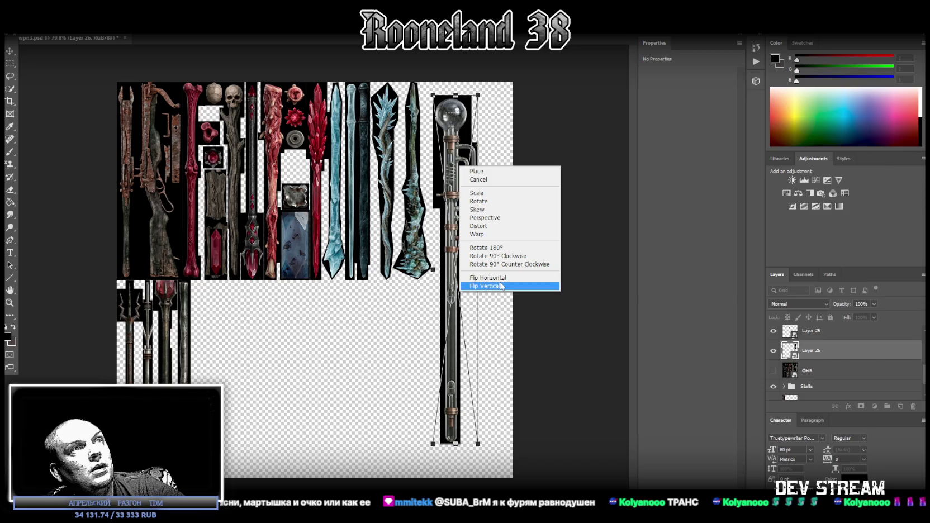
pyautogui.click(492, 278)
# - Shrink the glass-bulb staff to 2.36 × 18.03 cm in the lower-left row beside the other staffs
pyautogui.moveTo(457, 166); pyautogui.dragTo(211, 186)
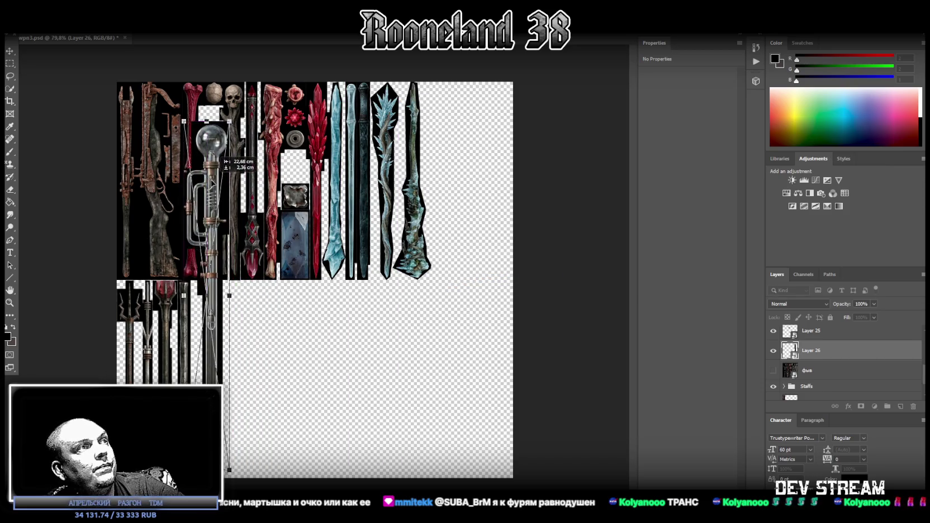
pyautogui.moveTo(204, 129); pyautogui.dragTo(203, 320)
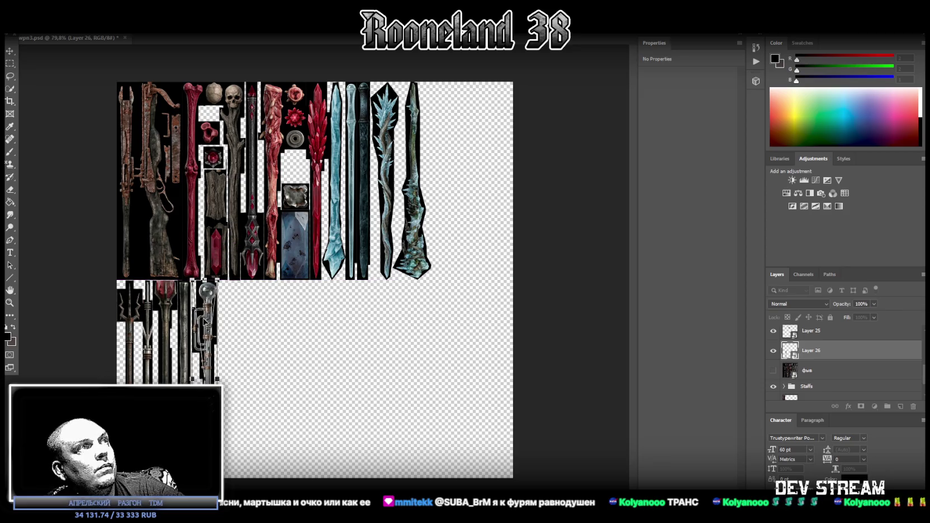
pyautogui.moveTo(205, 321); pyautogui.dragTo(203, 322)
pyautogui.press('Return')
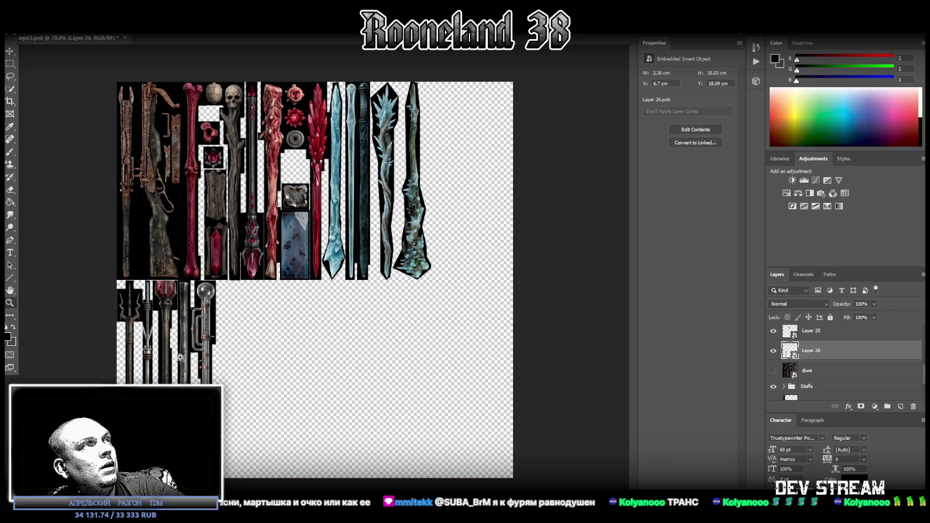
pyautogui.moveTo(185, 385); pyautogui.dragTo(351, 365)
pyautogui.scroll(-3)
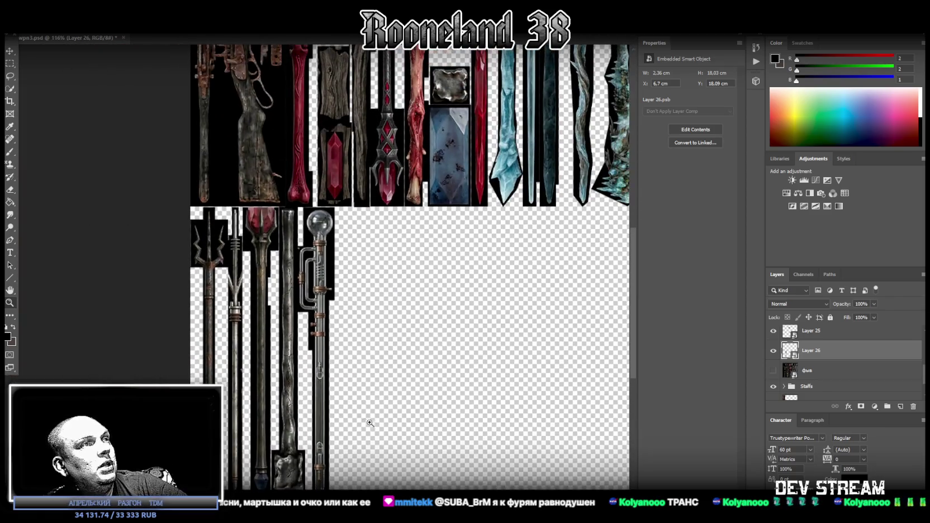
pyautogui.scroll(3)
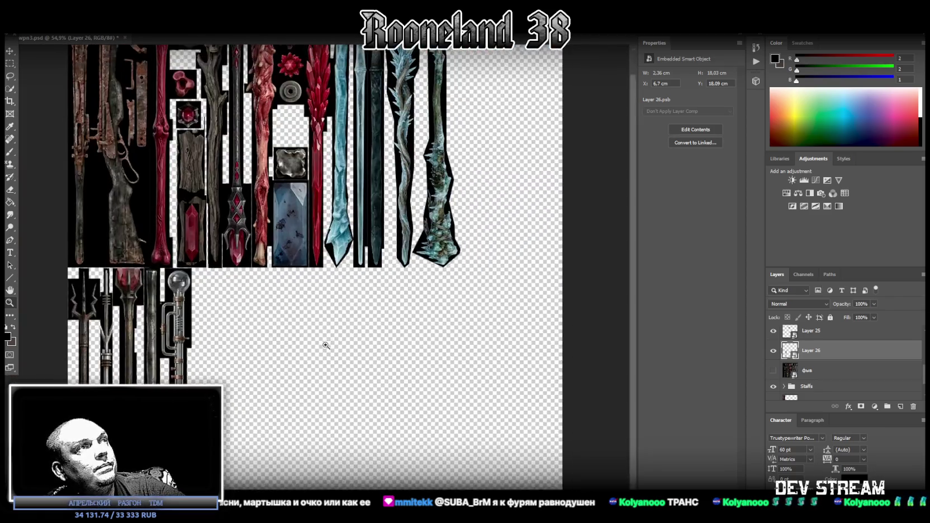
pyautogui.scroll(-3)
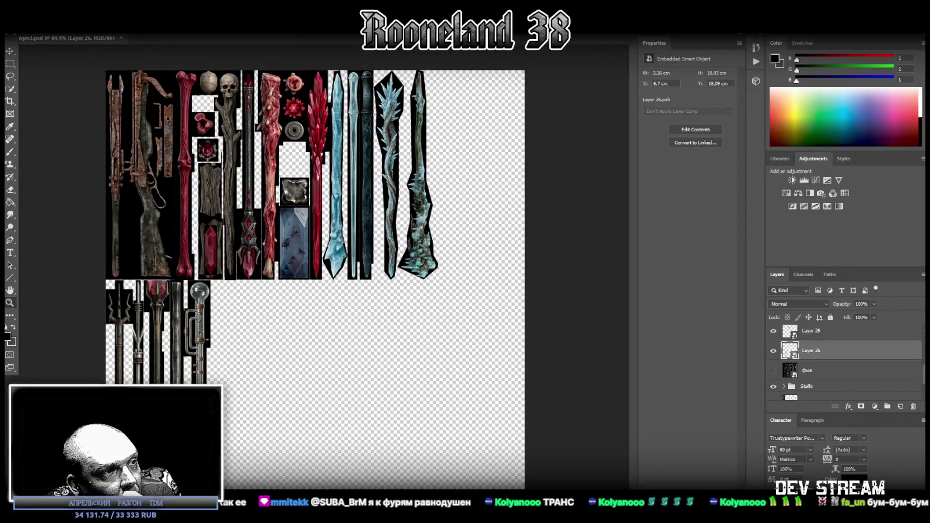
# - Place the green slime staff texture sheet and marquee its glowing staff shaft, trimming the left edge
pyautogui.moveTo(376, 380); pyautogui.dragTo(363, 359)
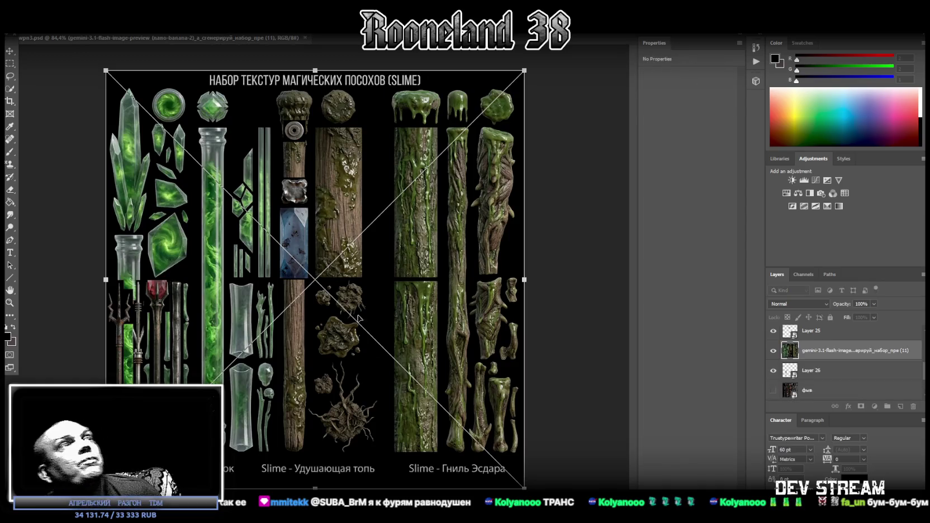
pyautogui.press('Return')
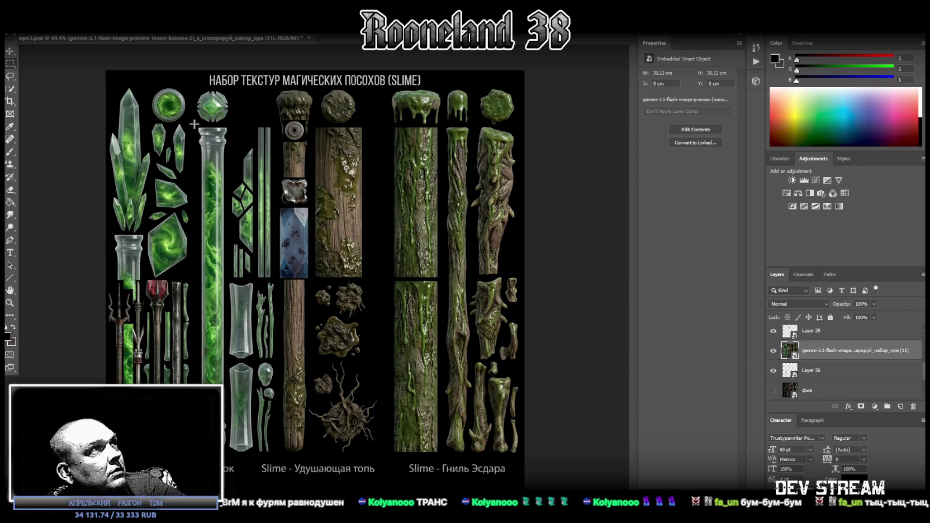
pyautogui.moveTo(194, 124); pyautogui.dragTo(228, 452)
pyautogui.moveTo(178, 108); pyautogui.dragTo(197, 445)
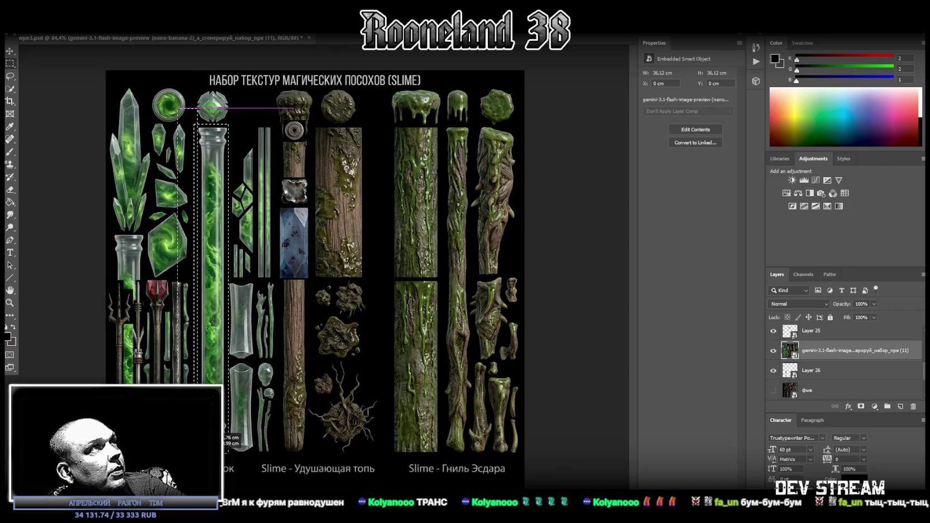
pyautogui.moveTo(197, 445); pyautogui.dragTo(197, 447)
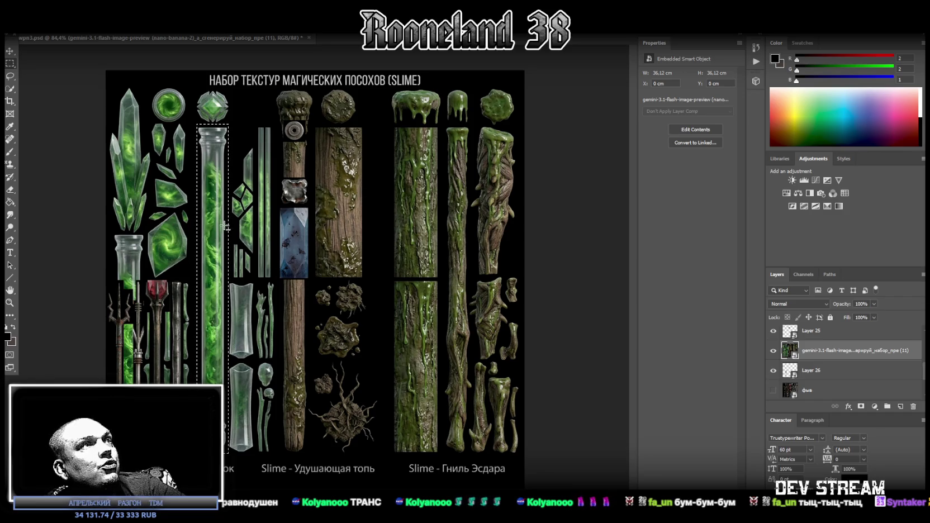
pyautogui.moveTo(866, 350); pyautogui.dragTo(854, 318)
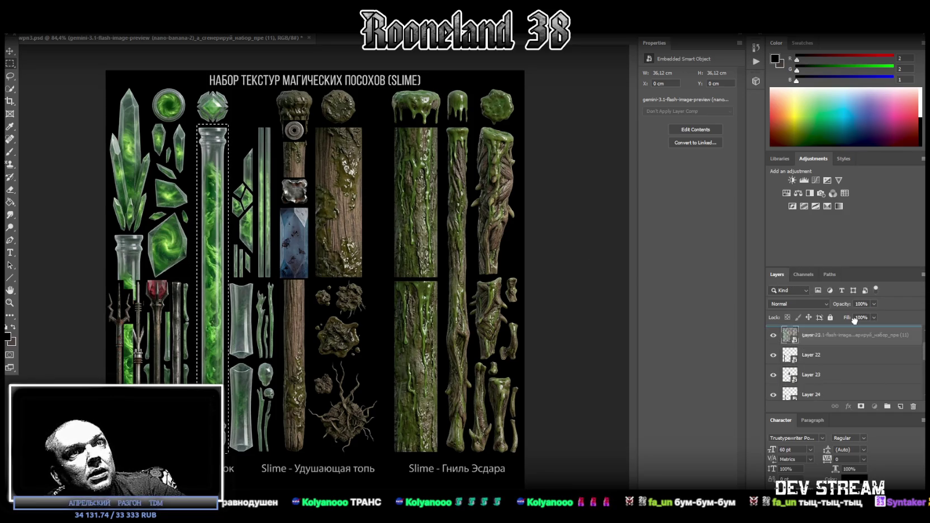
# - Lower the texture sheet layer and copy the green glass shaft onto a new layer
pyautogui.moveTo(858, 317); pyautogui.dragTo(855, 368)
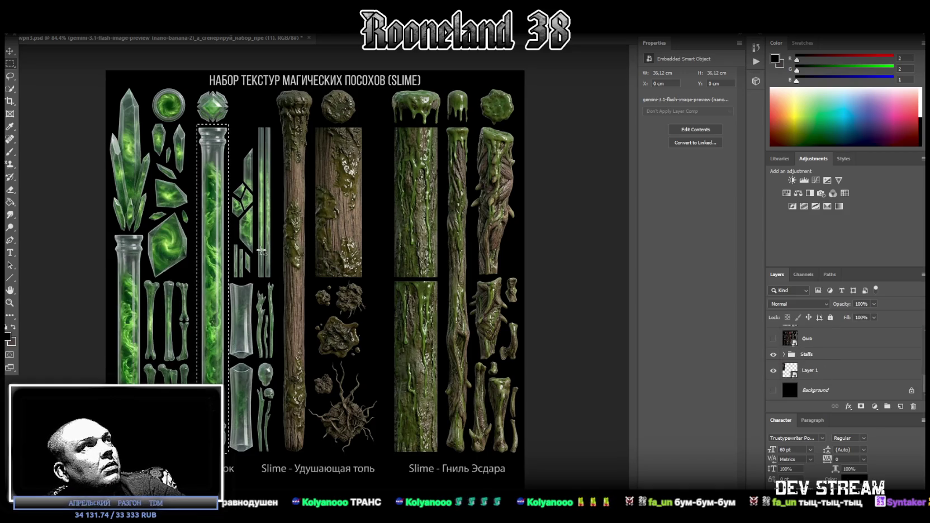
pyautogui.moveTo(181, 86); pyautogui.dragTo(228, 87)
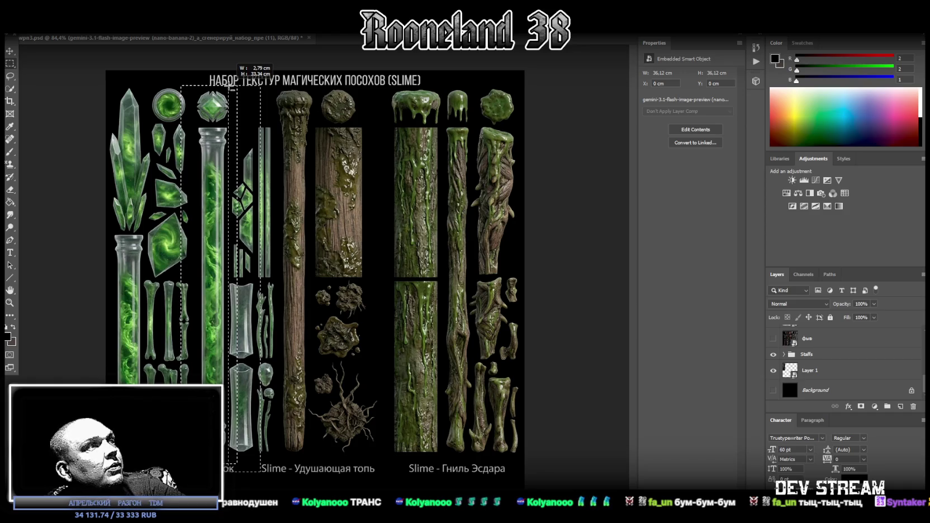
pyautogui.moveTo(165, 78); pyautogui.dragTo(195, 452)
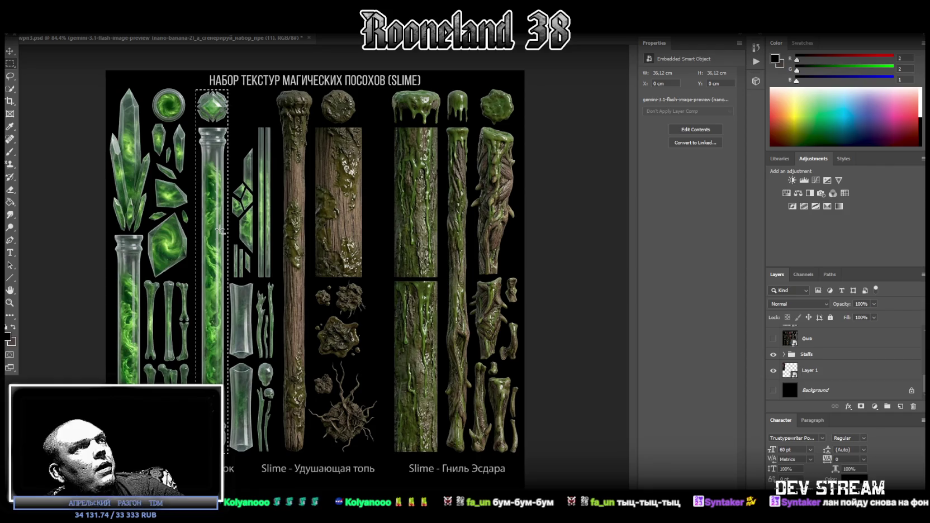
pyautogui.rightClick(212, 190)
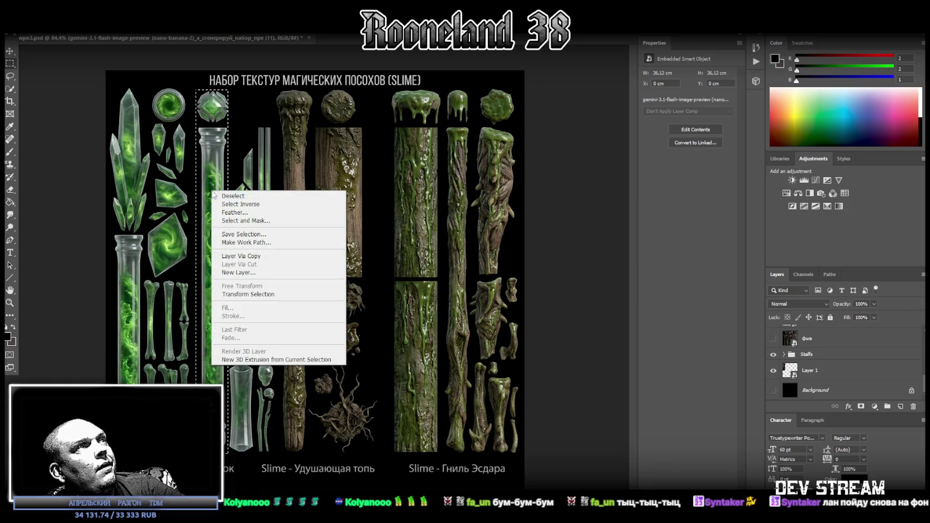
pyautogui.click(259, 257)
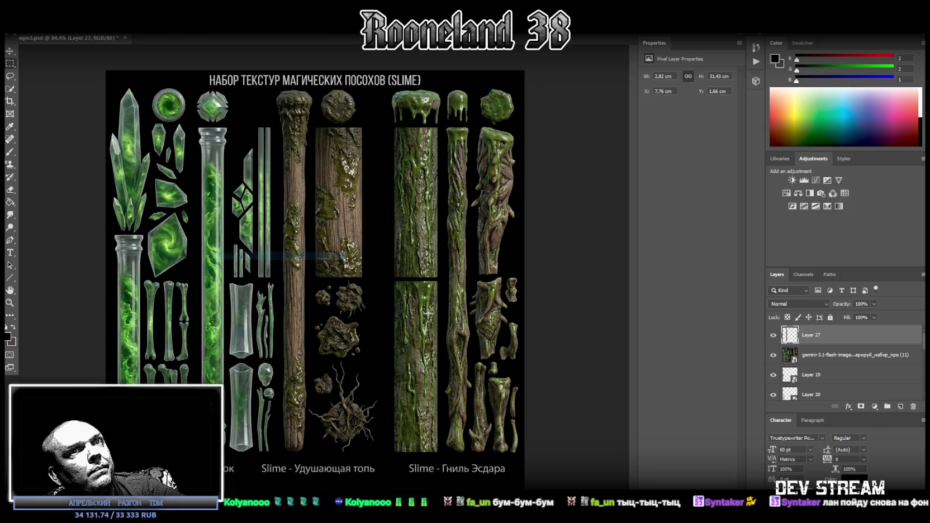
# - Copy the tall wooden staff onto its own new layer
pyautogui.click(796, 354)
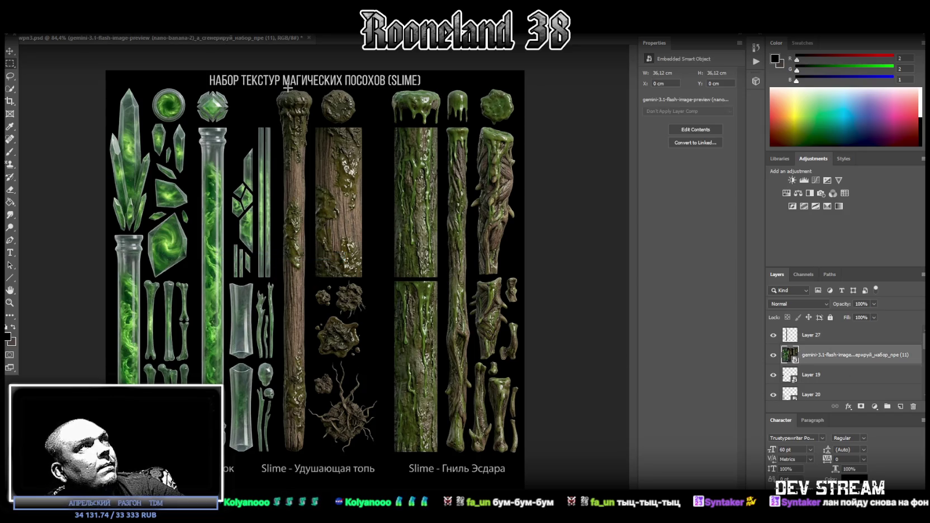
pyautogui.moveTo(275, 88); pyautogui.dragTo(313, 454)
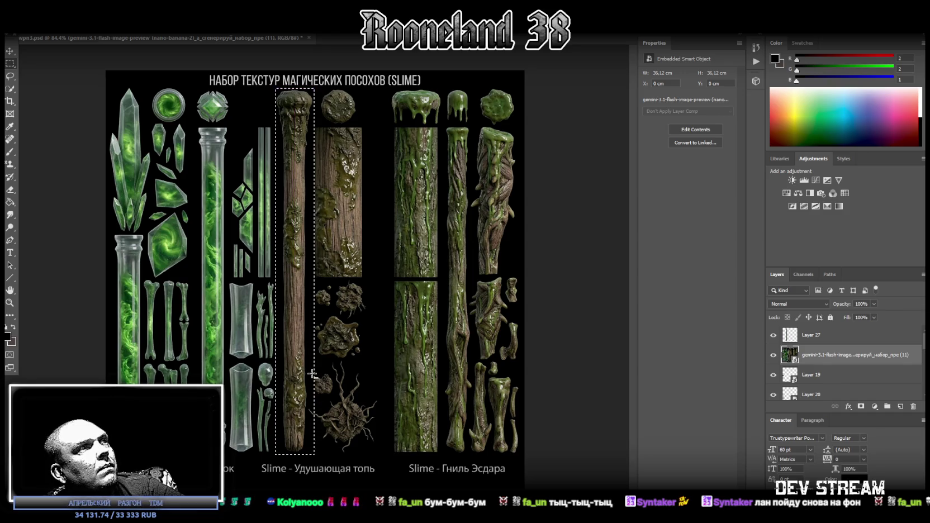
pyautogui.rightClick(292, 320)
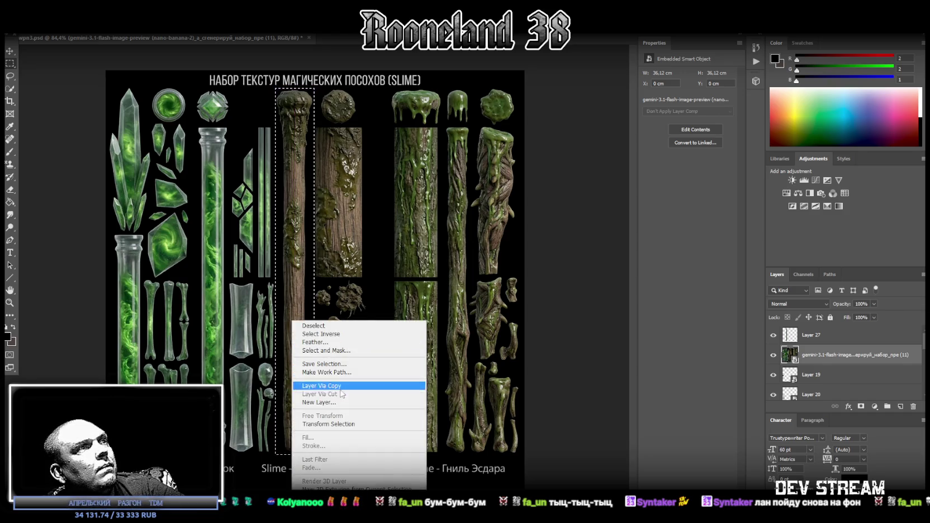
pyautogui.click(319, 385)
pyautogui.click(794, 375)
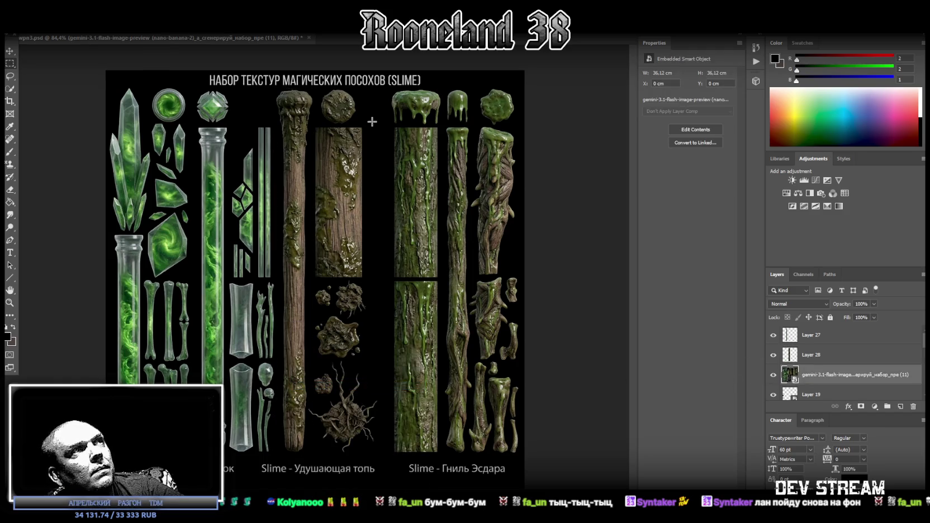
# - Copy the round slime medallion onto its own new layer
pyautogui.moveTo(315, 86); pyautogui.dragTo(357, 126)
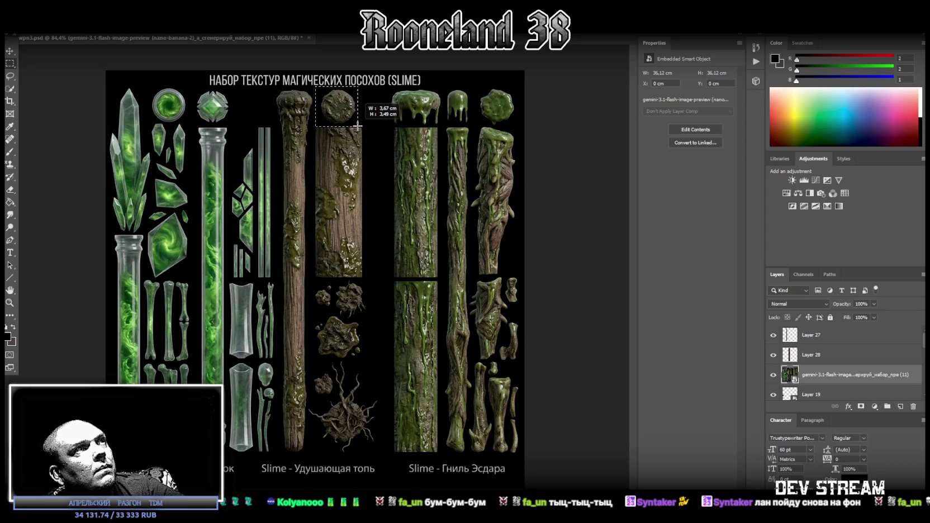
pyautogui.moveTo(302, 73); pyautogui.dragTo(366, 88)
pyautogui.moveTo(286, 89); pyautogui.dragTo(318, 137)
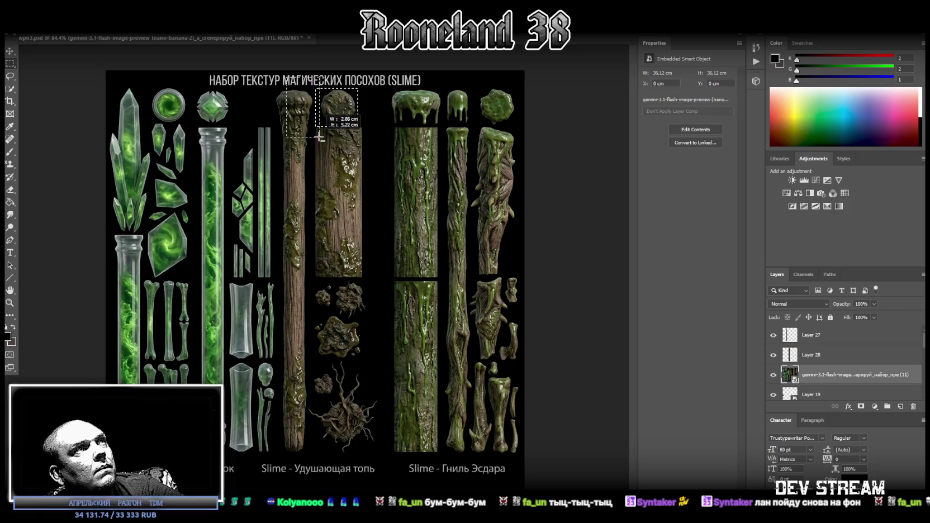
pyautogui.rightClick(336, 101)
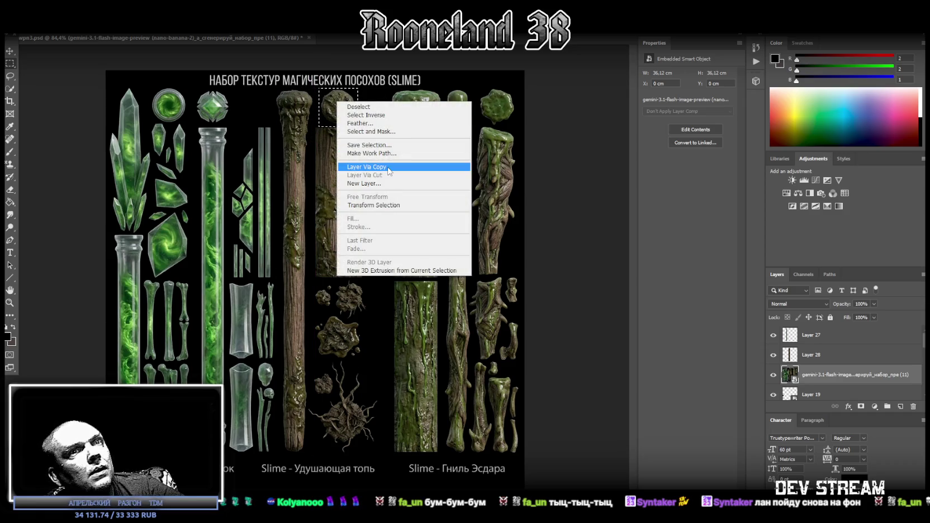
pyautogui.click(388, 168)
# - Marquee the slimy green staff on the texture sheet
pyautogui.click(825, 394)
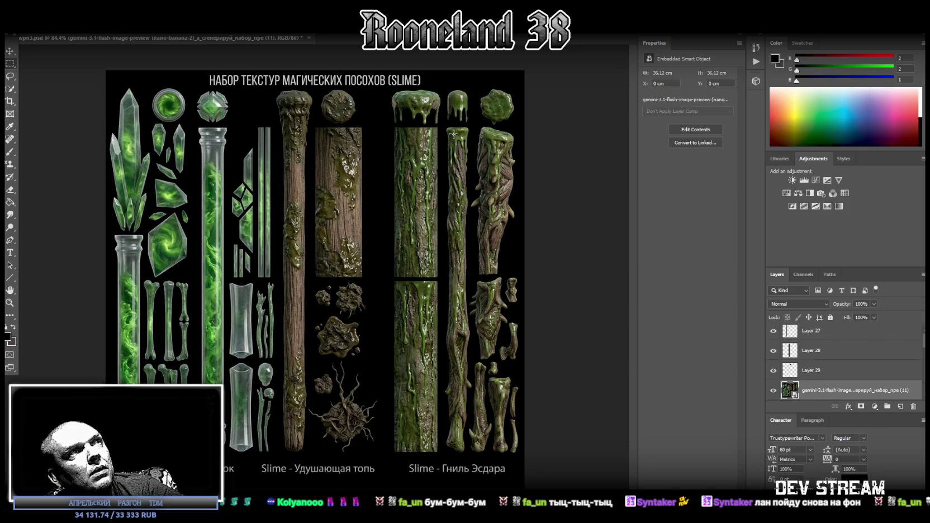
pyautogui.moveTo(444, 123); pyautogui.dragTo(468, 455)
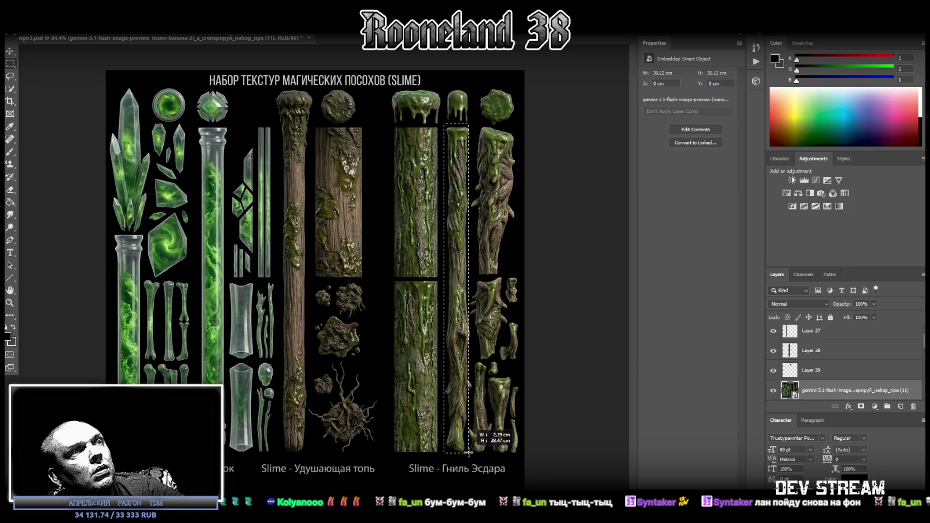
pyautogui.moveTo(467, 455); pyautogui.dragTo(471, 454)
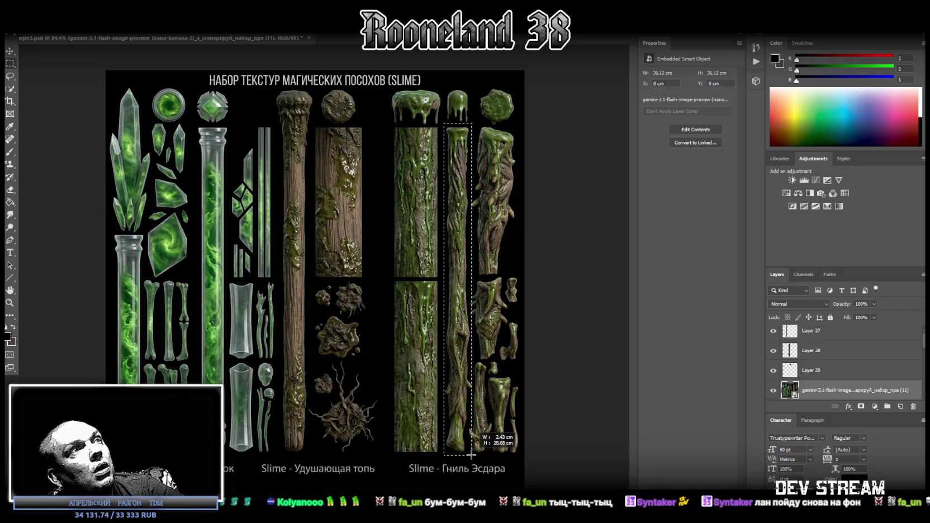
pyautogui.moveTo(471, 454); pyautogui.dragTo(473, 455)
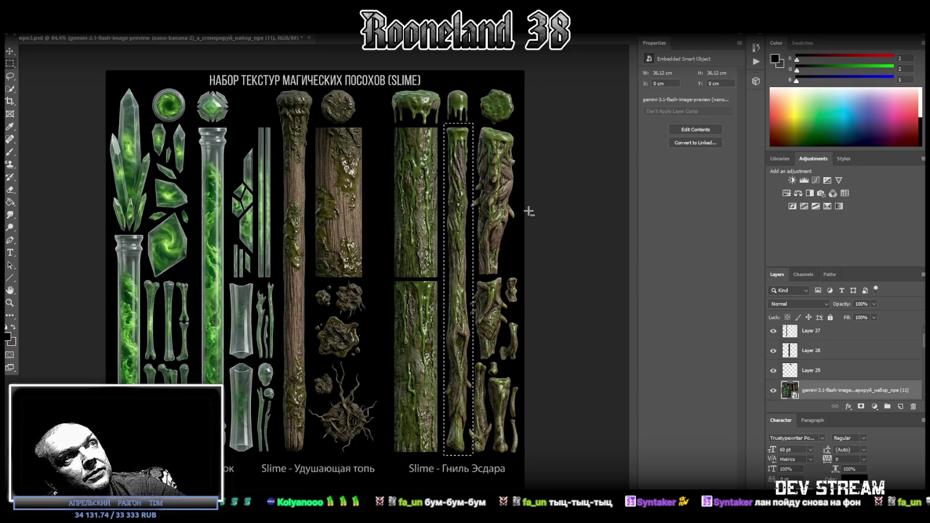
pyautogui.moveTo(483, 461); pyautogui.dragTo(468, 424)
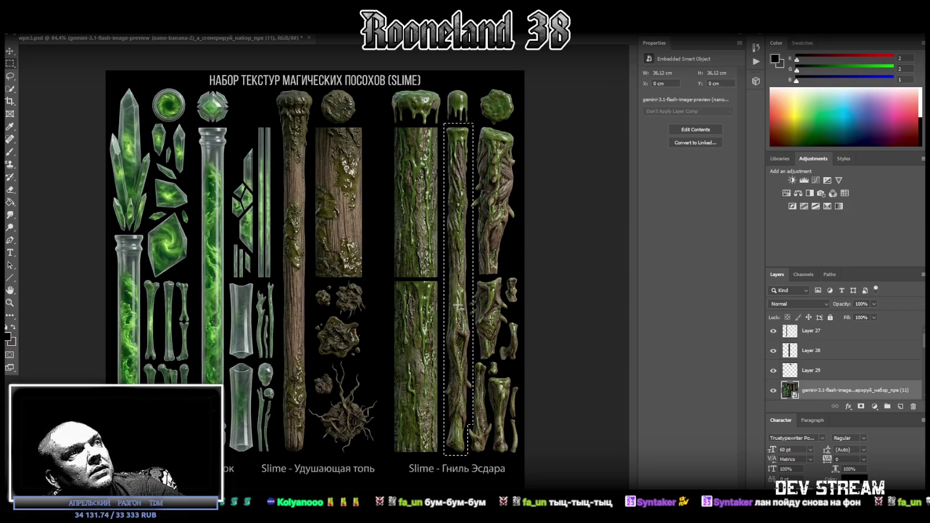
# - Copy the slimy staff and the twisted staff onto new Layers 30 and 31
pyautogui.rightClick(458, 306)
pyautogui.click(534, 370)
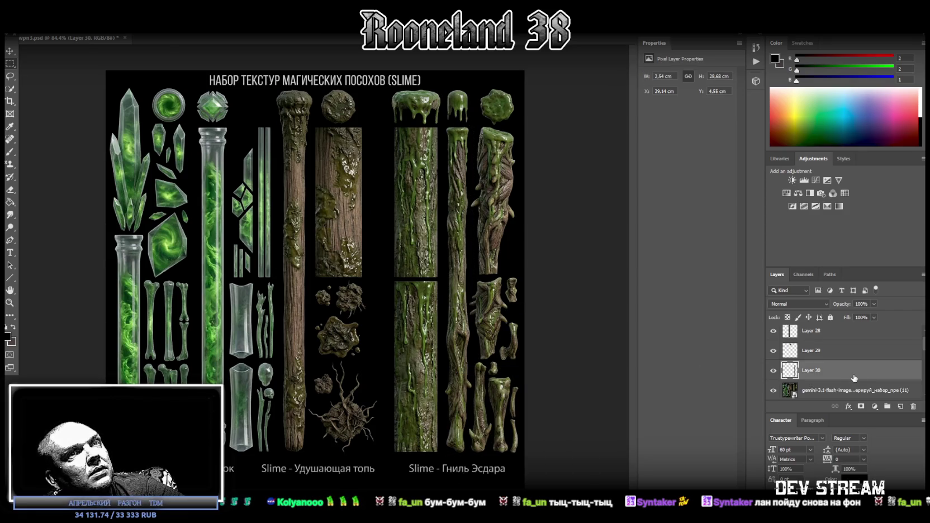
pyautogui.click(813, 394)
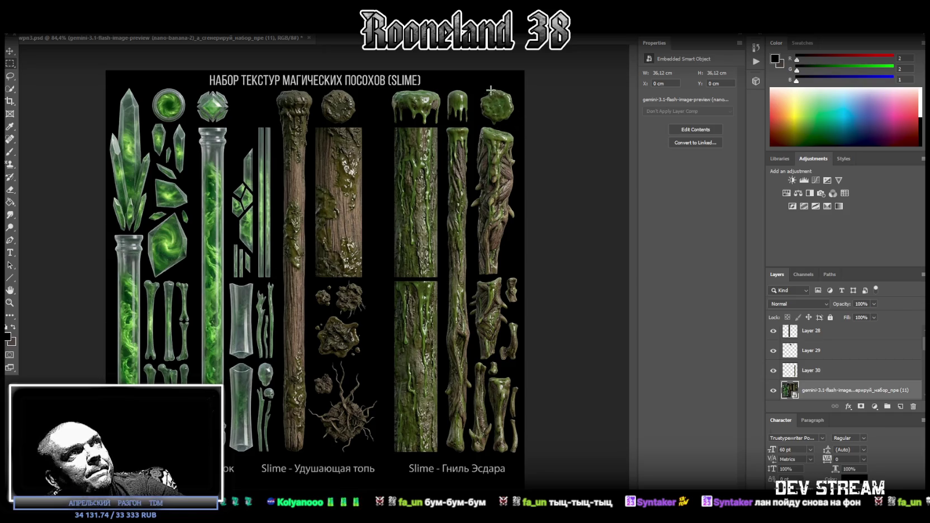
pyautogui.moveTo(467, 86); pyautogui.dragTo(523, 276)
pyautogui.moveTo(524, 74); pyautogui.dragTo(517, 280)
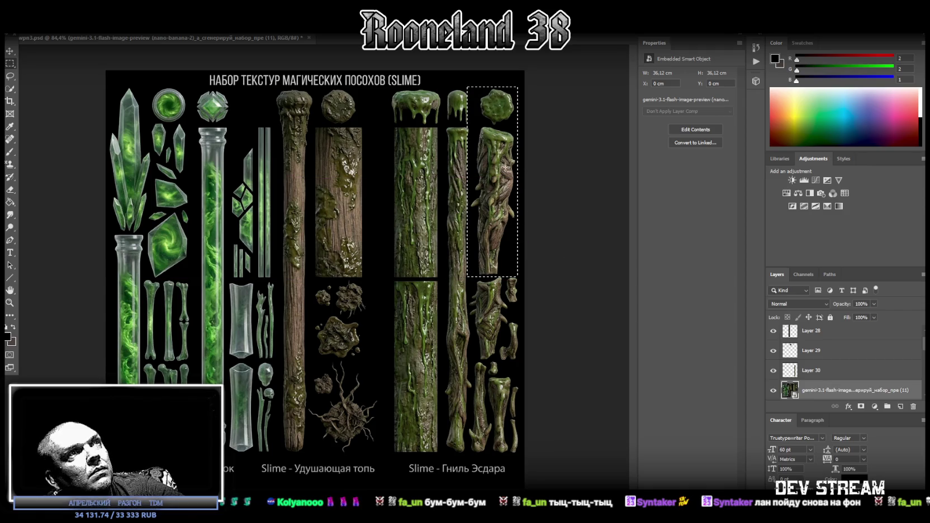
pyautogui.rightClick(505, 167)
pyautogui.click(536, 234)
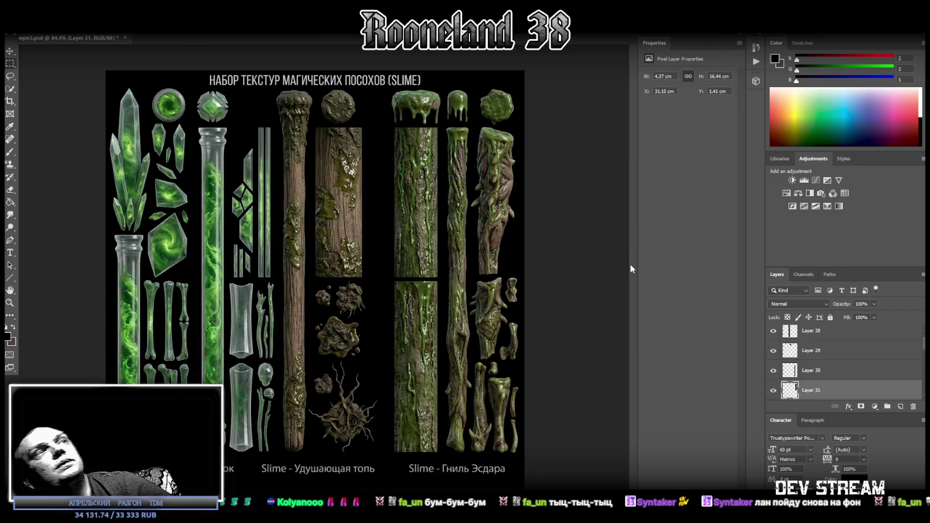
# - Raise the twisted staff copy's layer and place it beside the slimy staff
pyautogui.scroll(3)
pyautogui.scroll(-3)
pyautogui.hotkey('ctrl', 't')
pyautogui.moveTo(497, 227); pyautogui.dragTo(501, 223)
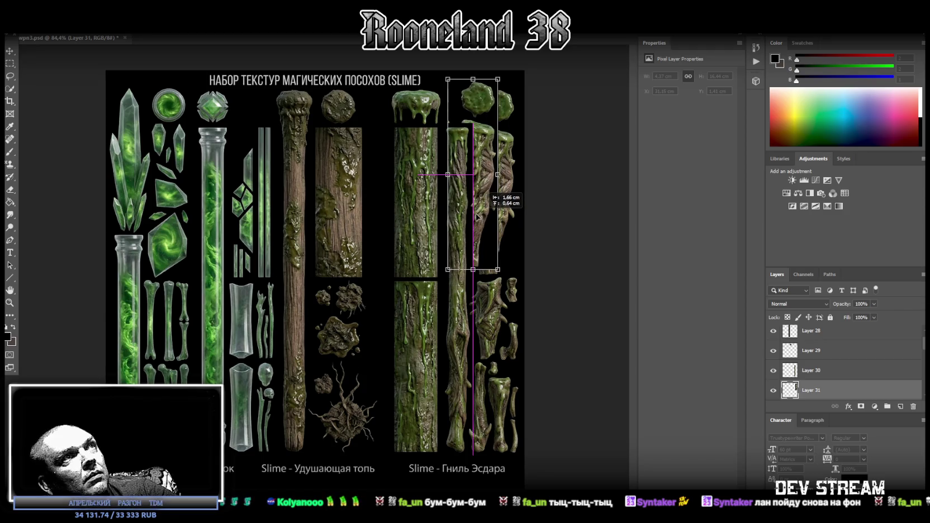
pyautogui.press('Return')
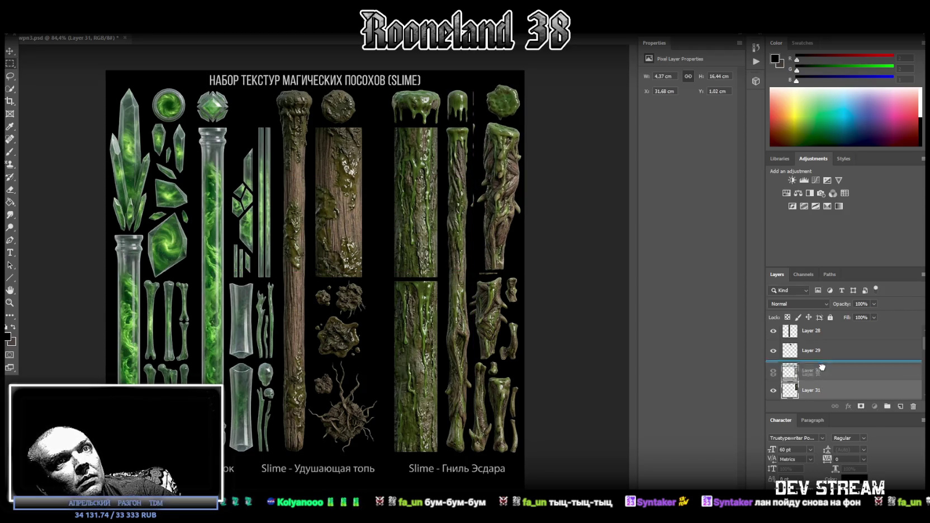
pyautogui.hotkey('ctrl', ']')
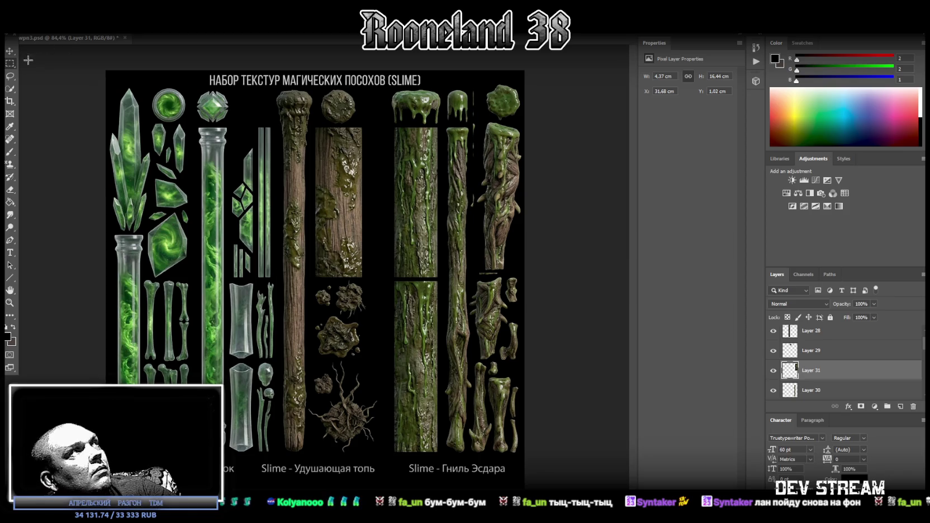
pyautogui.moveTo(506, 186); pyautogui.dragTo(467, 188)
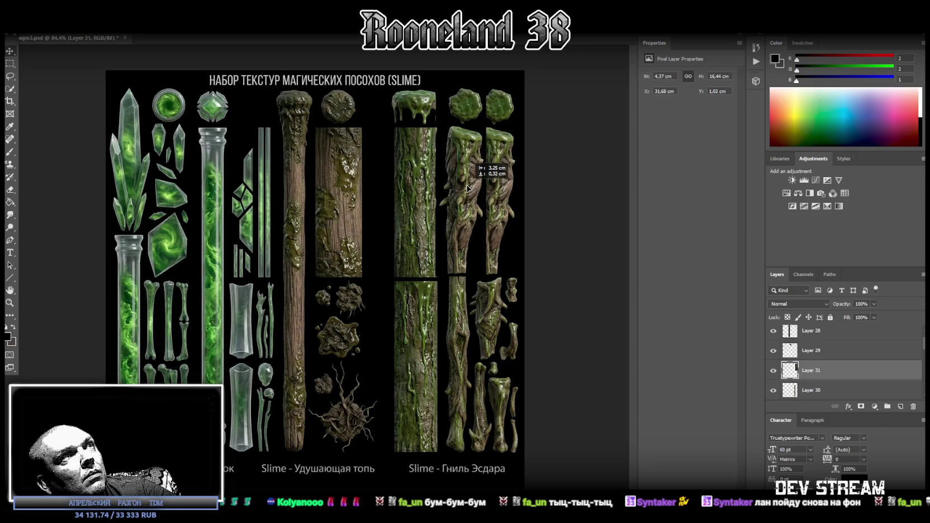
pyautogui.moveTo(467, 188); pyautogui.dragTo(467, 175)
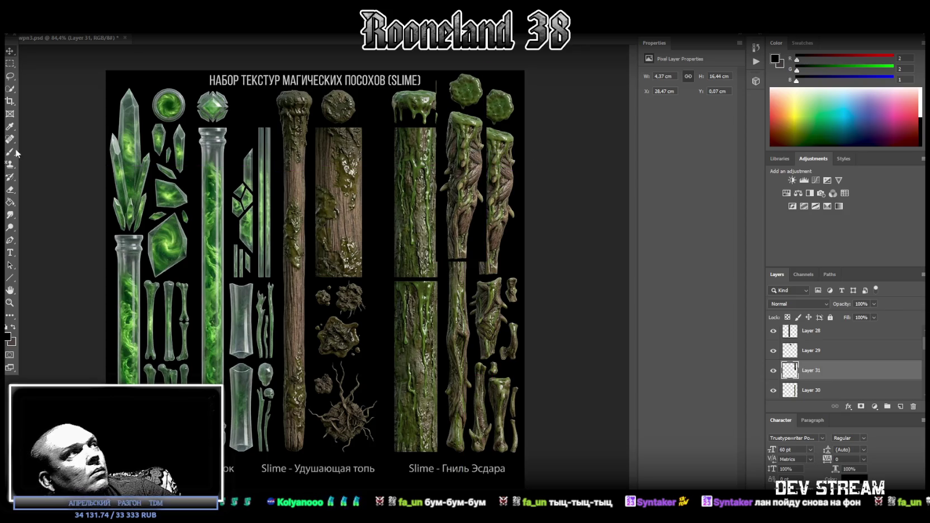
pyautogui.click(10, 190)
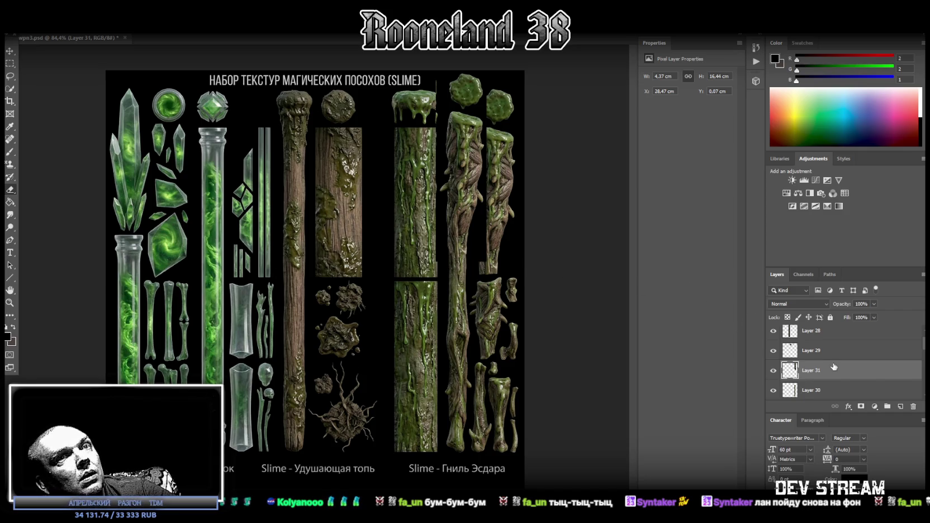
# - Copy the round slime blob from the texture sheet onto new Layer 32
pyautogui.click(10, 63)
pyautogui.moveTo(403, 277); pyautogui.dragTo(438, 70)
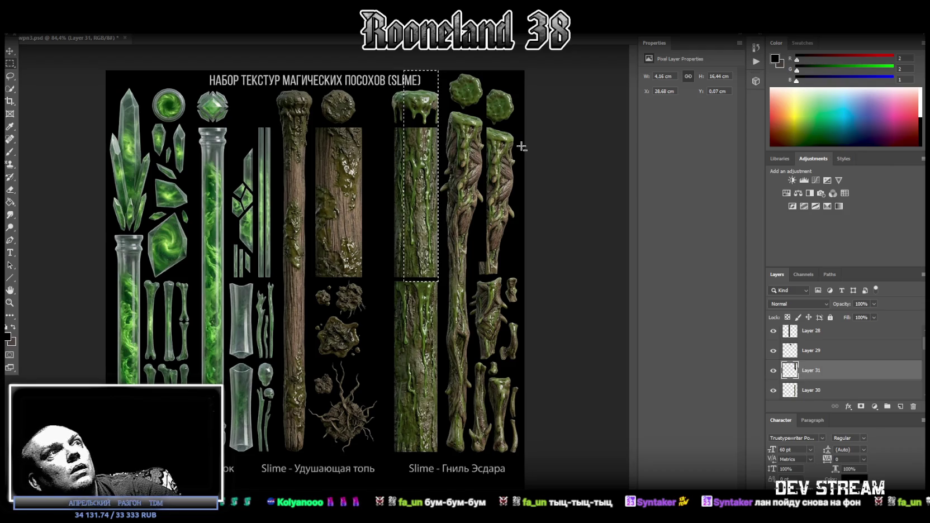
pyautogui.hotkey('ctrl', 'd')
pyautogui.click(10, 76)
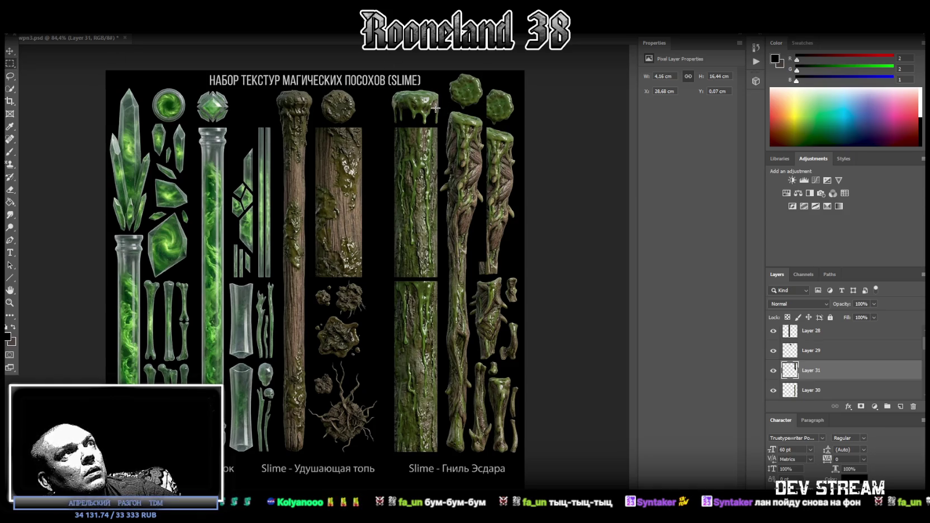
pyautogui.moveTo(445, 109); pyautogui.dragTo(486, 65)
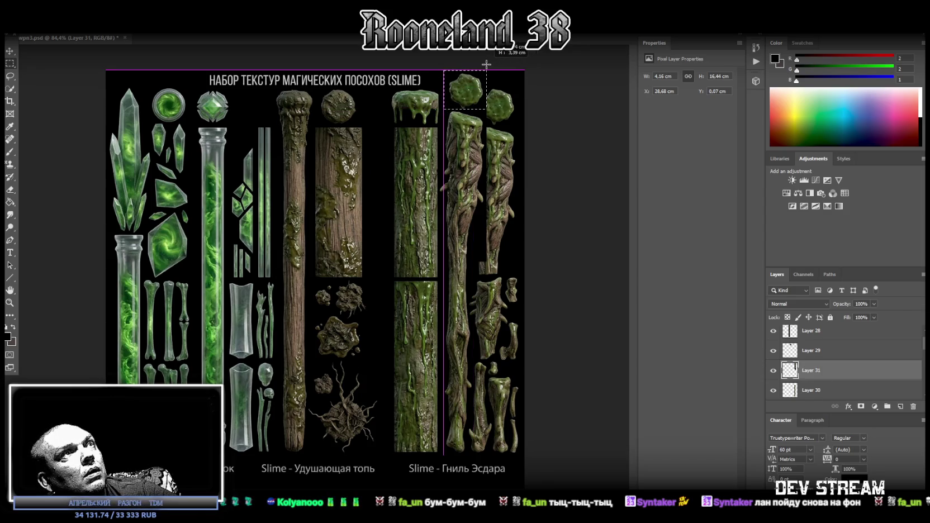
pyautogui.rightClick(464, 89)
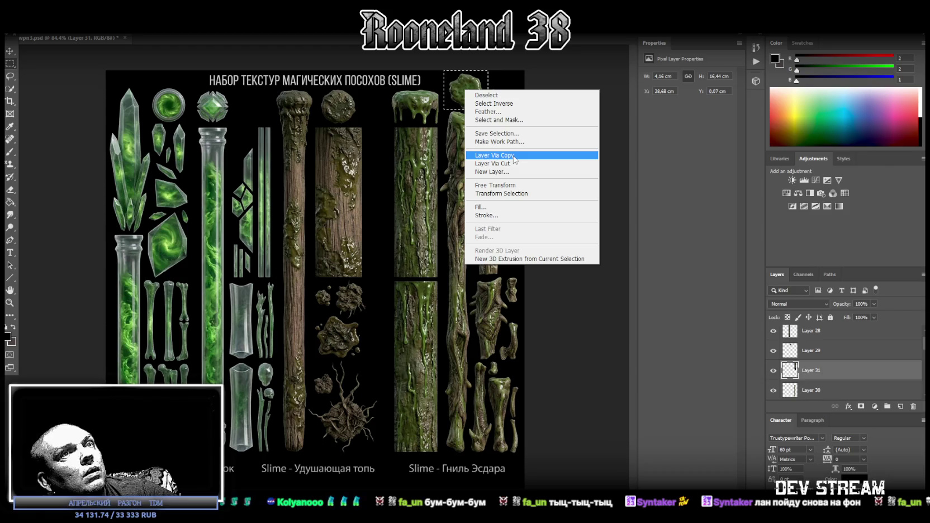
pyautogui.click(514, 157)
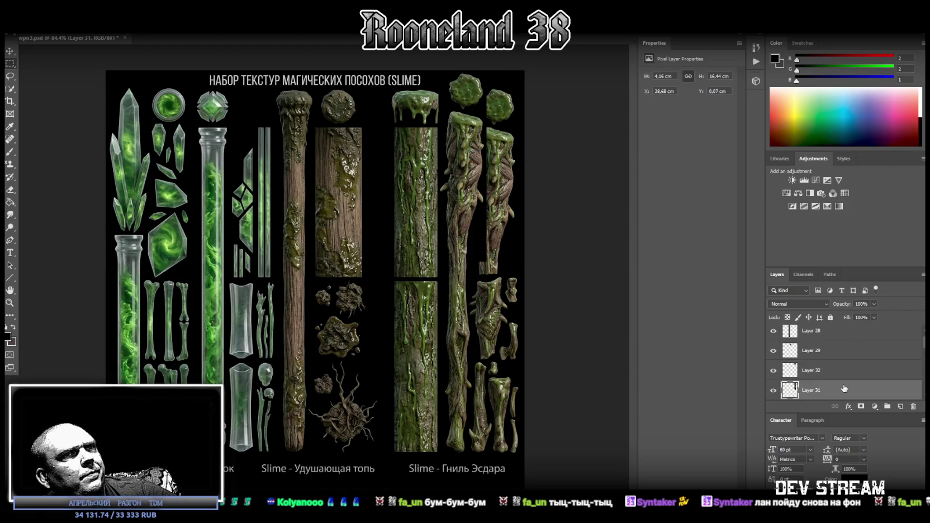
# - Merge Layers 31 and 30 and hide the original slime texture sheet layer
pyautogui.scroll(-3)
pyautogui.click(816, 370)
pyautogui.rightClick(817, 370)
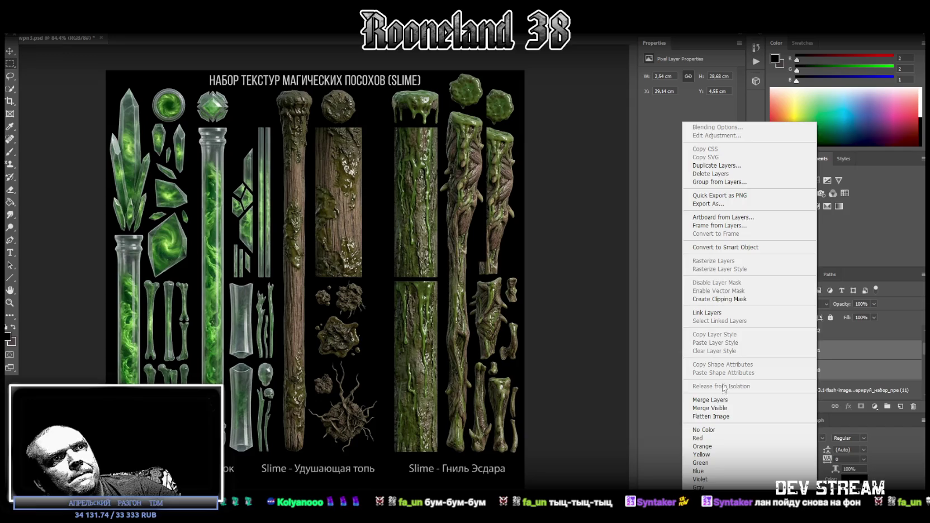
pyautogui.click(710, 400)
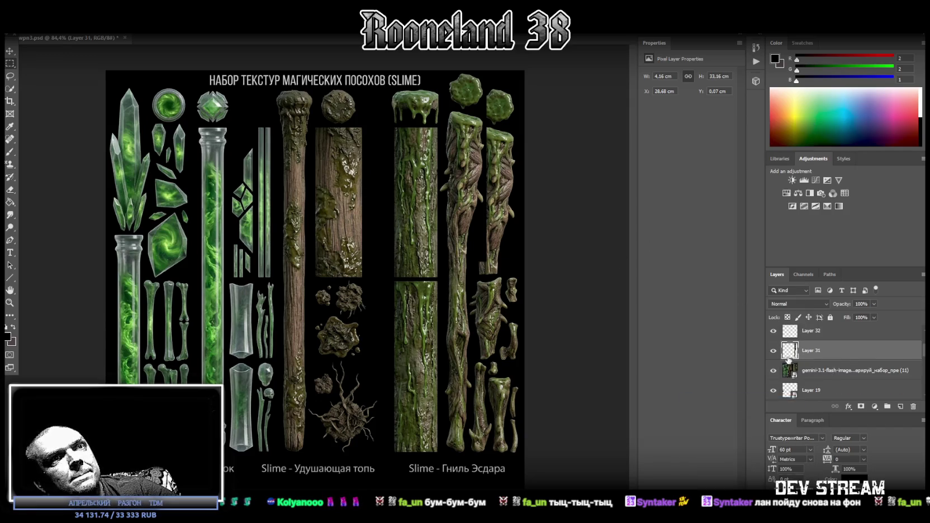
pyautogui.click(773, 371)
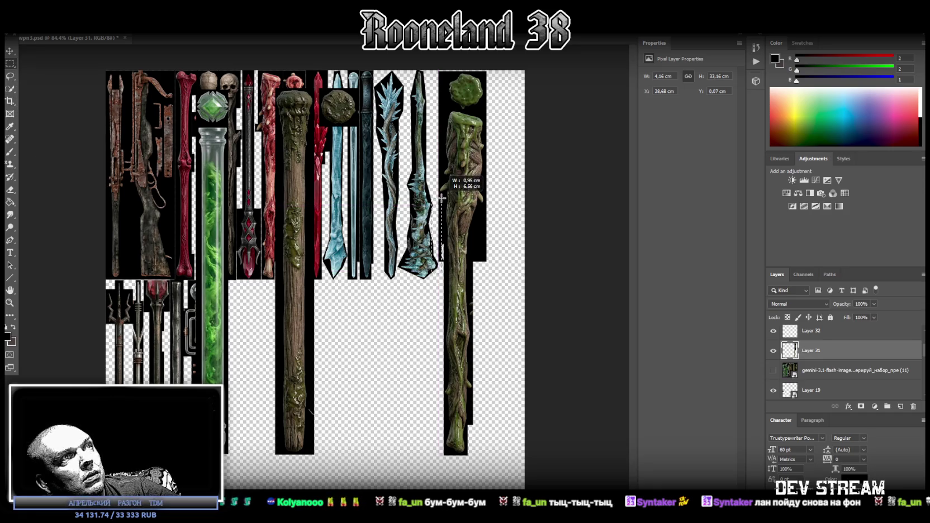
# - Erase the duplicate green orb from Layer 31 while Layer 32 is temporarily hidden
pyautogui.moveTo(443, 199); pyautogui.dragTo(431, 275)
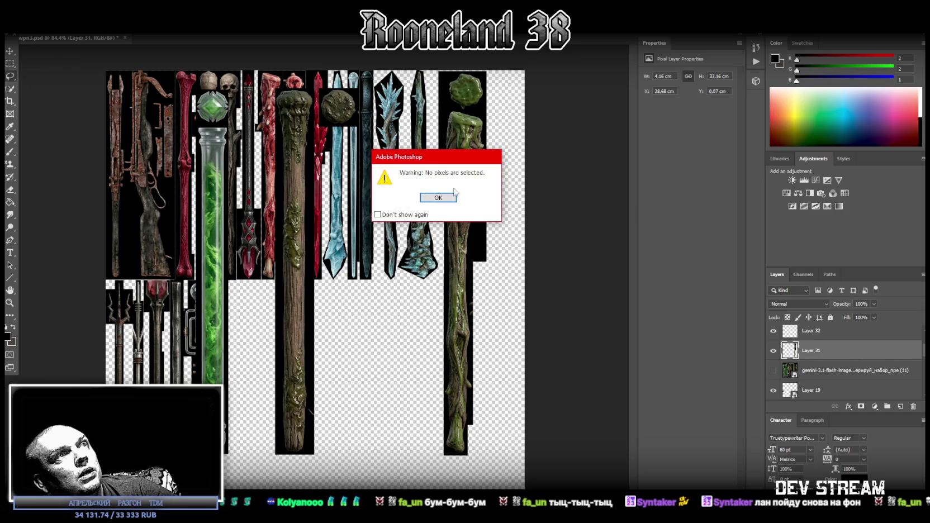
pyautogui.click(452, 194)
pyautogui.click(9, 64)
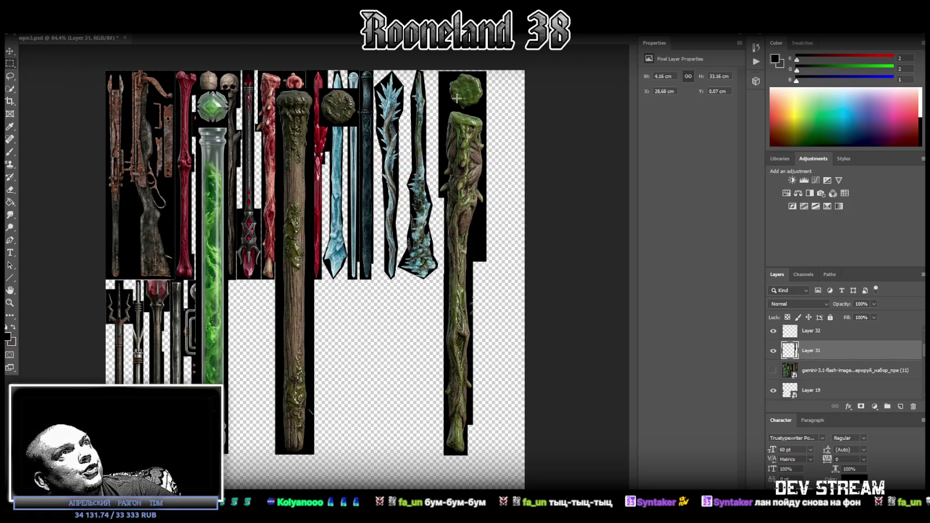
pyautogui.moveTo(438, 109); pyautogui.dragTo(498, 71)
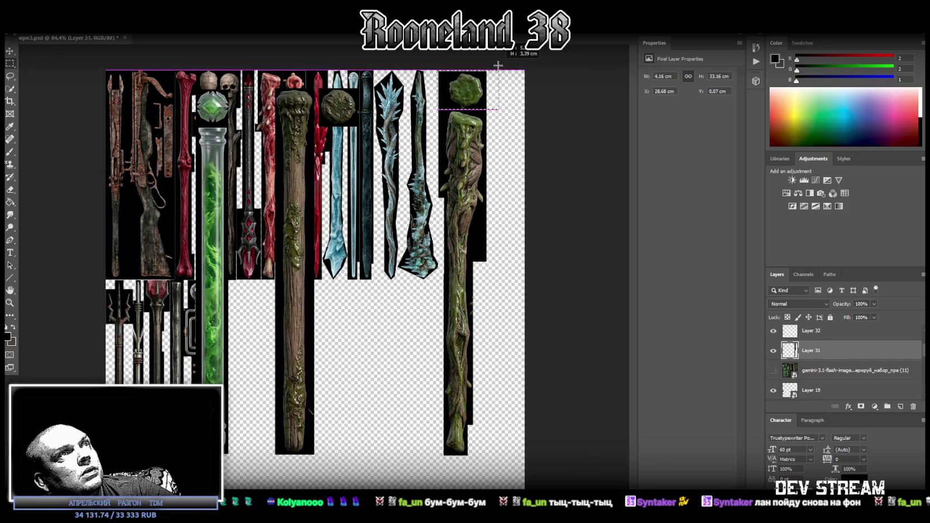
pyautogui.scroll(3)
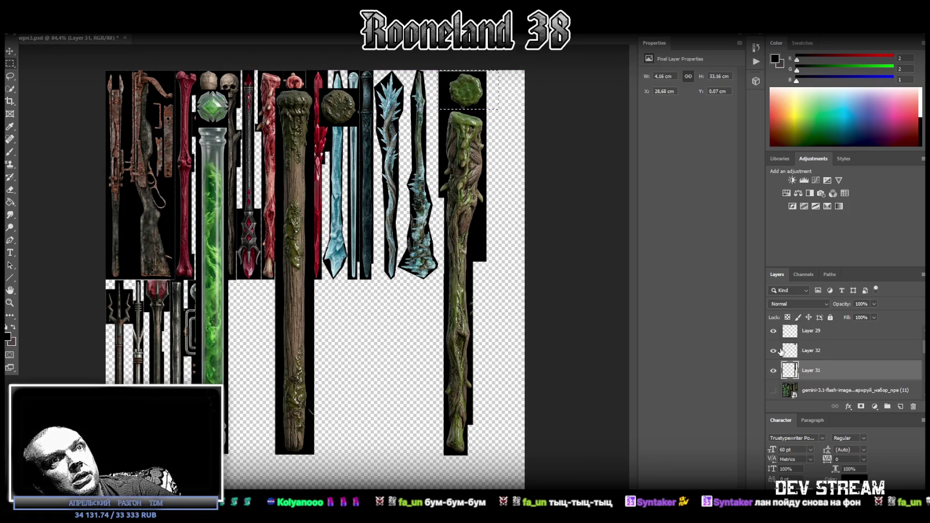
pyautogui.click(774, 351)
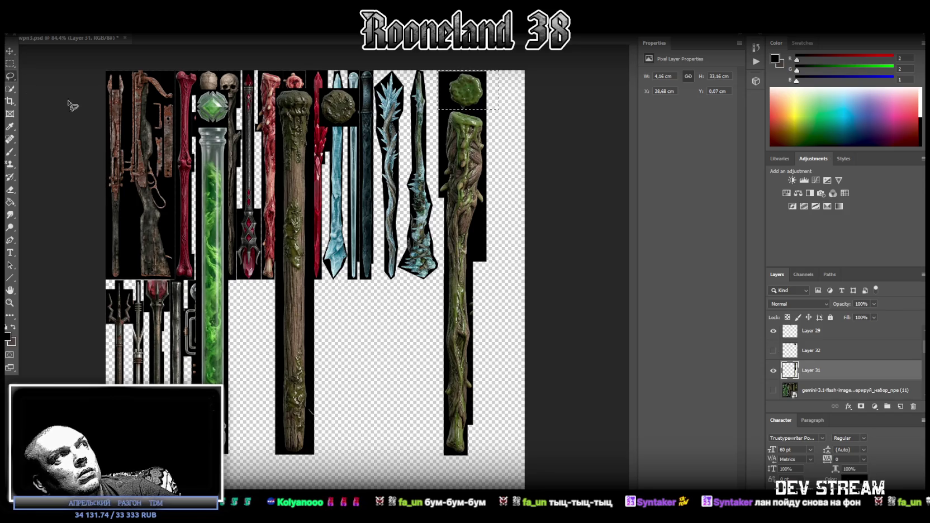
pyautogui.hotkey('ctrl', 'd')
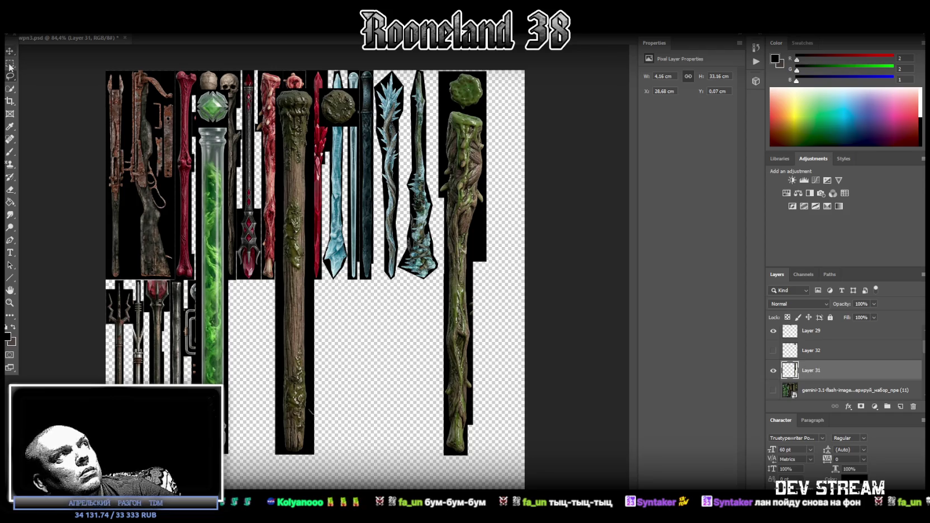
pyautogui.moveTo(429, 67); pyautogui.dragTo(501, 108)
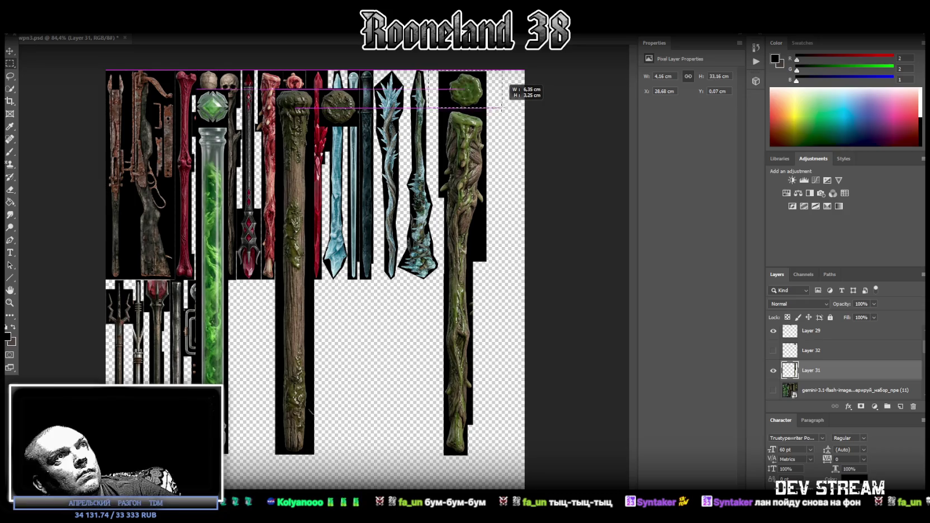
pyautogui.moveTo(502, 108); pyautogui.dragTo(503, 110)
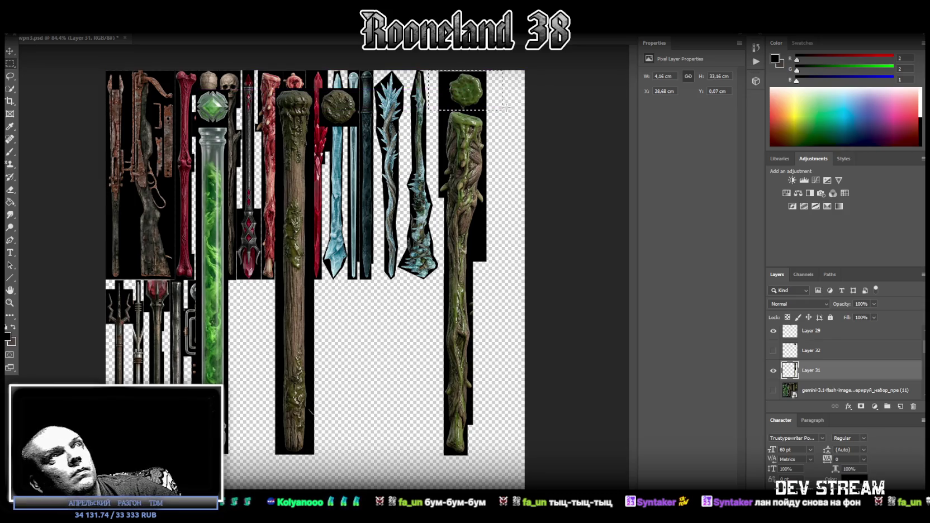
pyautogui.press('Delete')
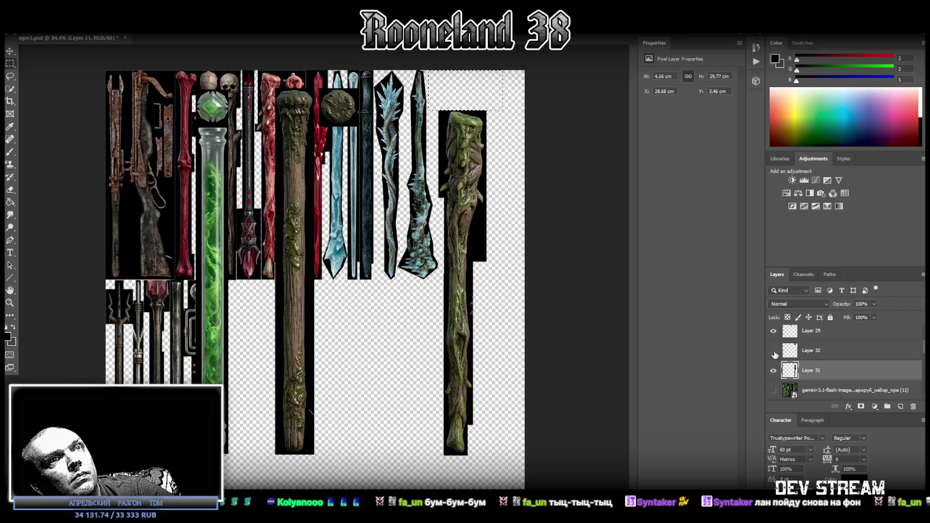
pyautogui.click(774, 350)
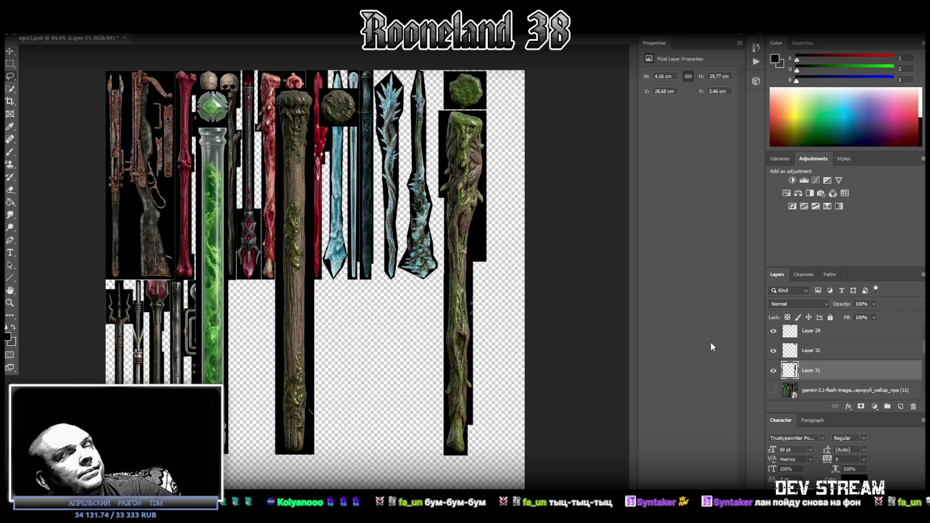
# - Convert Layer 27 to a smart object
pyautogui.rightClick(835, 373)
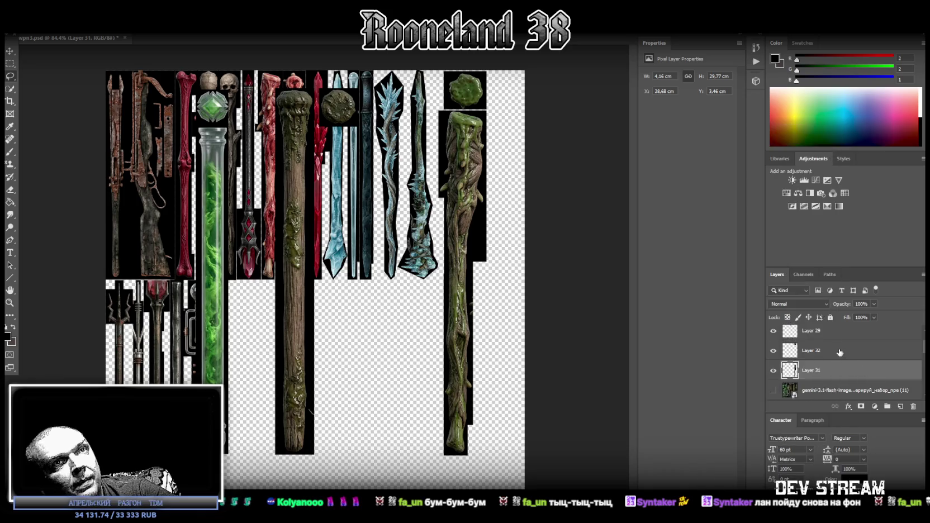
pyautogui.scroll(3)
pyautogui.click(837, 340)
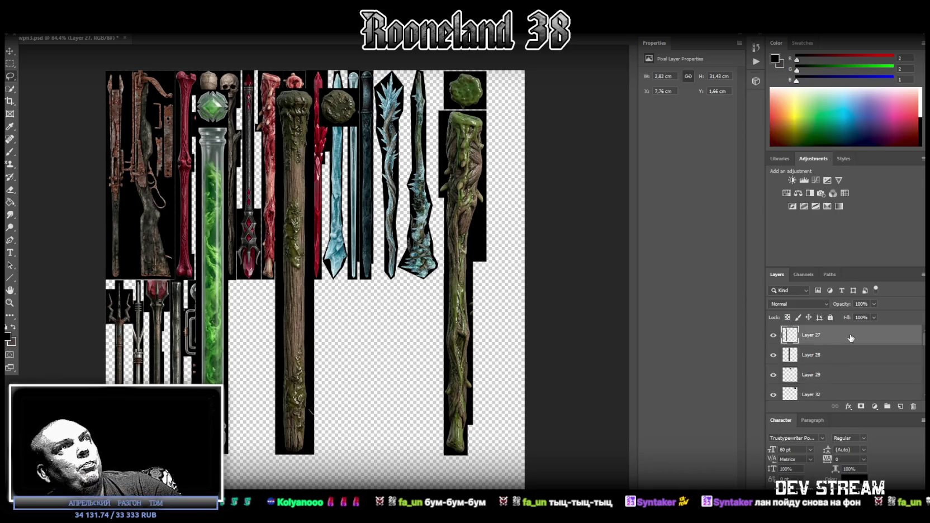
pyautogui.rightClick(822, 334)
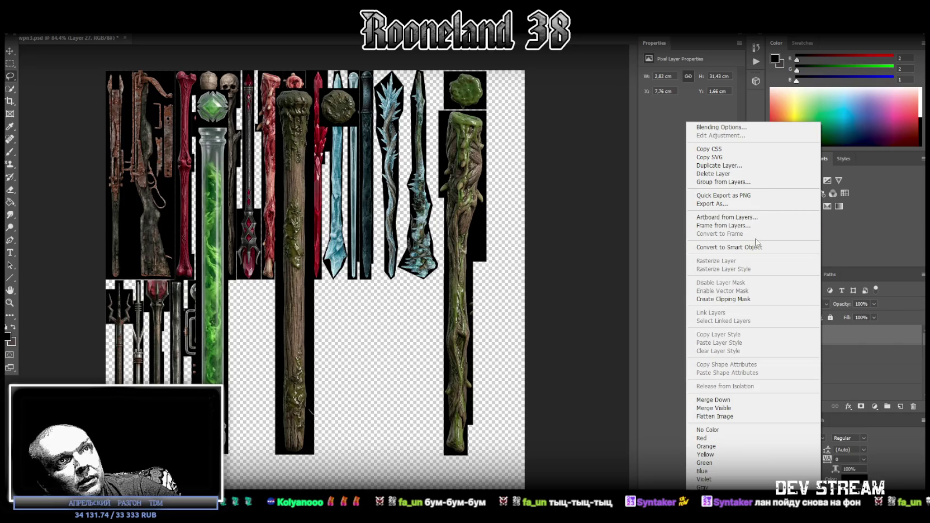
pyautogui.click(752, 241)
# - Scale the green vial to about 18 cm tall and place it beside the slimy staff
pyautogui.hotkey('ctrl', 't')
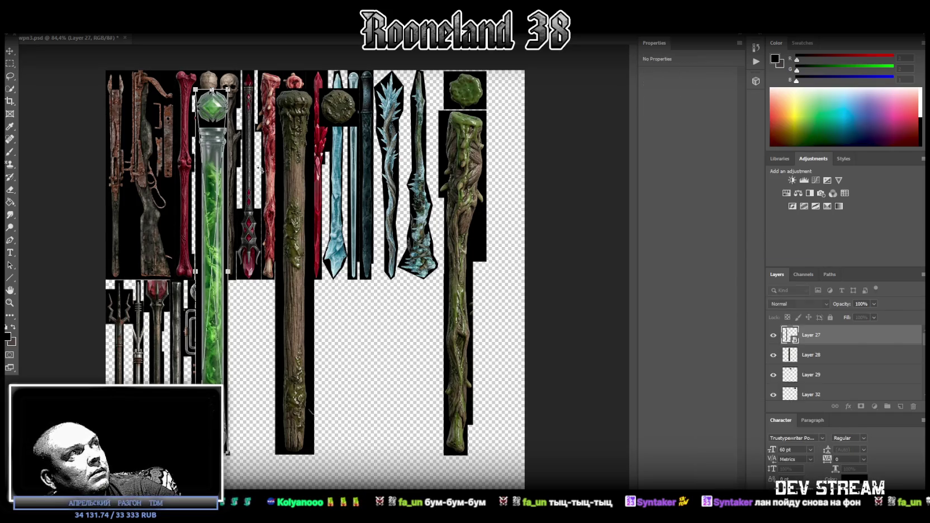
pyautogui.moveTo(212, 194); pyautogui.dragTo(448, 176)
pyautogui.moveTo(450, 434); pyautogui.dragTo(498, 256)
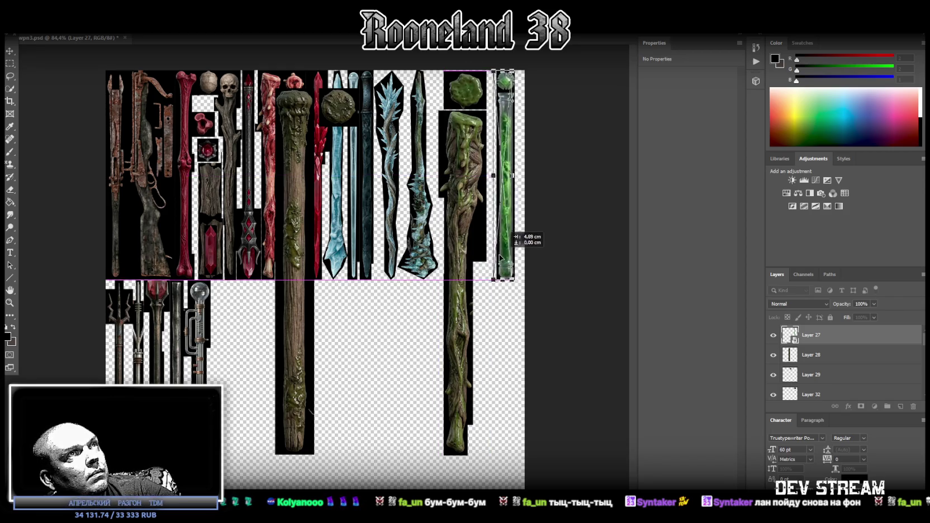
pyautogui.moveTo(498, 257); pyautogui.dragTo(449, 255)
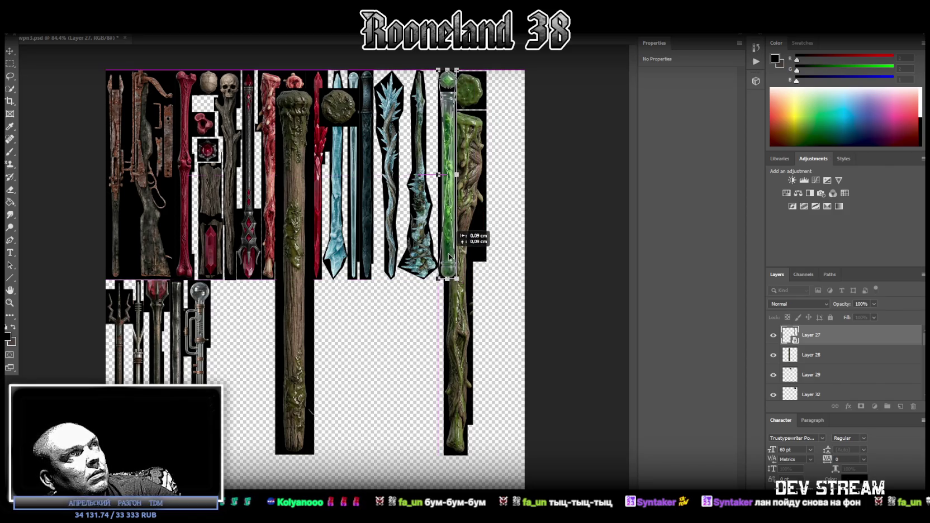
pyautogui.moveTo(449, 256); pyautogui.dragTo(449, 256)
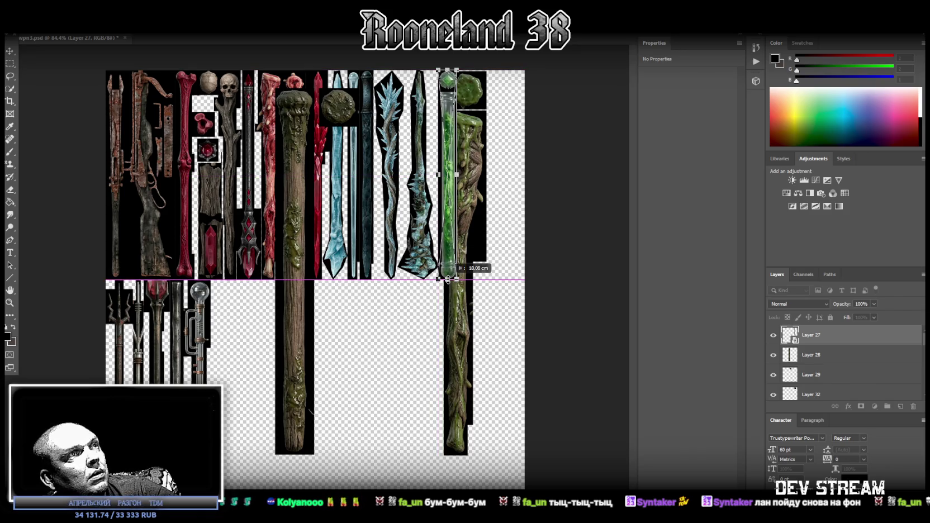
pyautogui.press('Return')
# - Convert Layers 28 and 29 to smart objects
pyautogui.rightClick(823, 365)
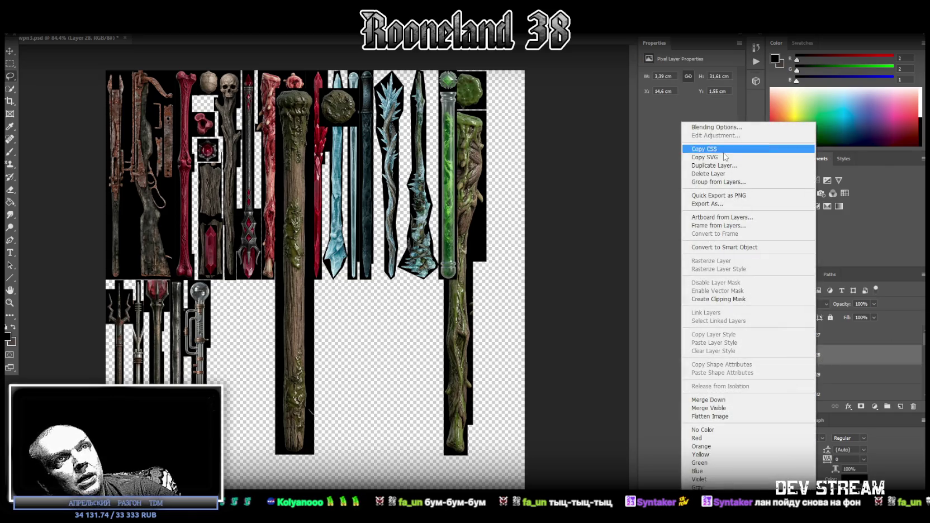
pyautogui.click(748, 254)
pyautogui.hotkey('ctrl', 't')
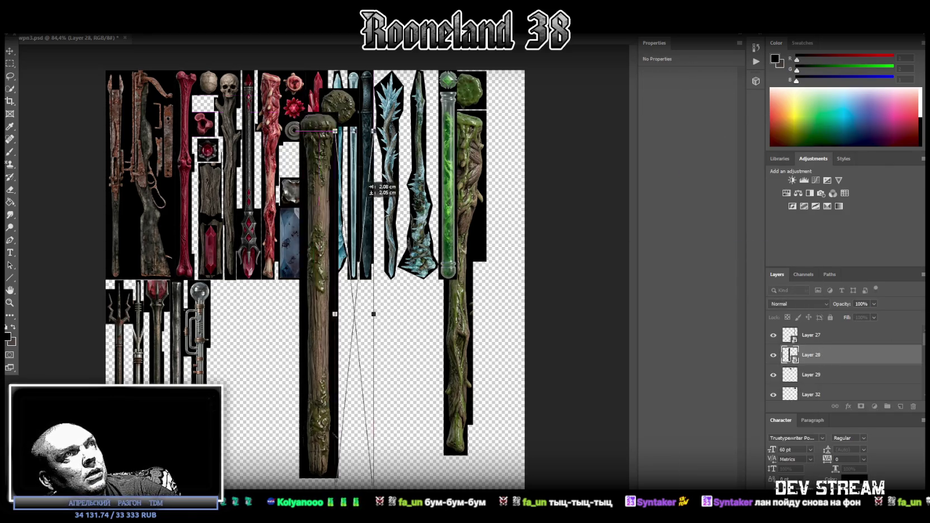
pyautogui.rightClick(821, 374)
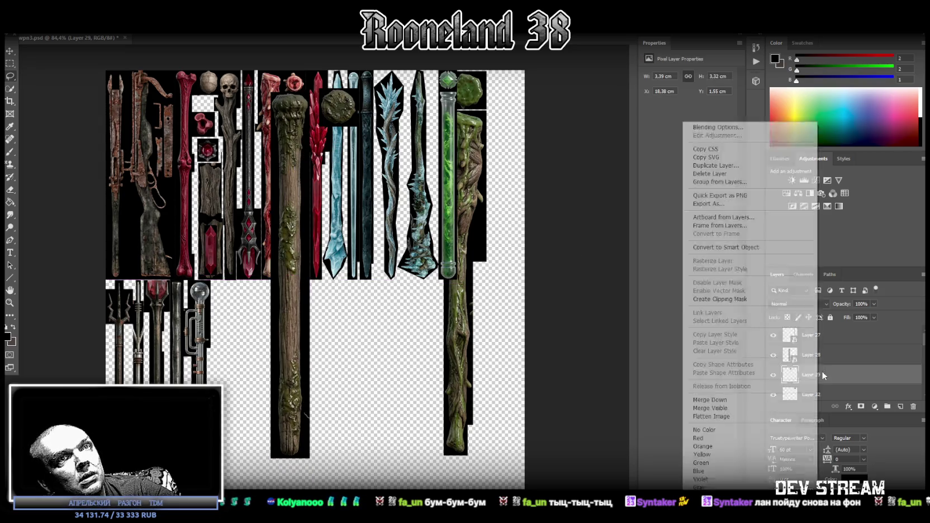
pyautogui.click(758, 253)
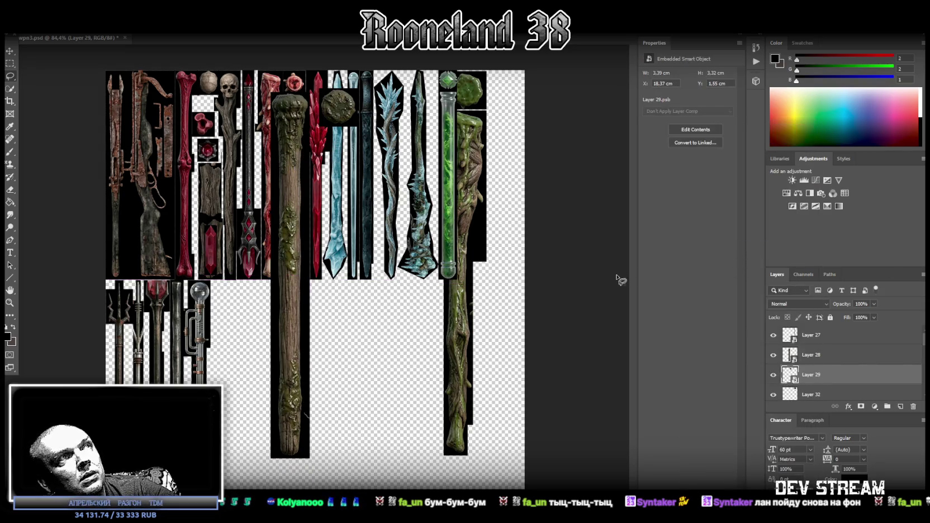
# - Move the wooden staff up into the top row and shorten it to the guide line
pyautogui.click(844, 361)
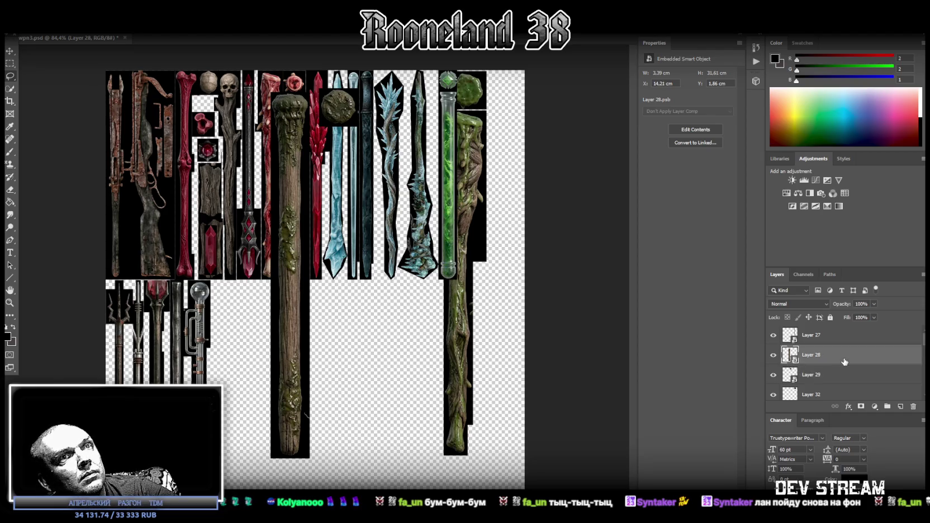
pyautogui.hotkey('ctrl', 't')
pyautogui.moveTo(291, 167); pyautogui.dragTo(474, 140)
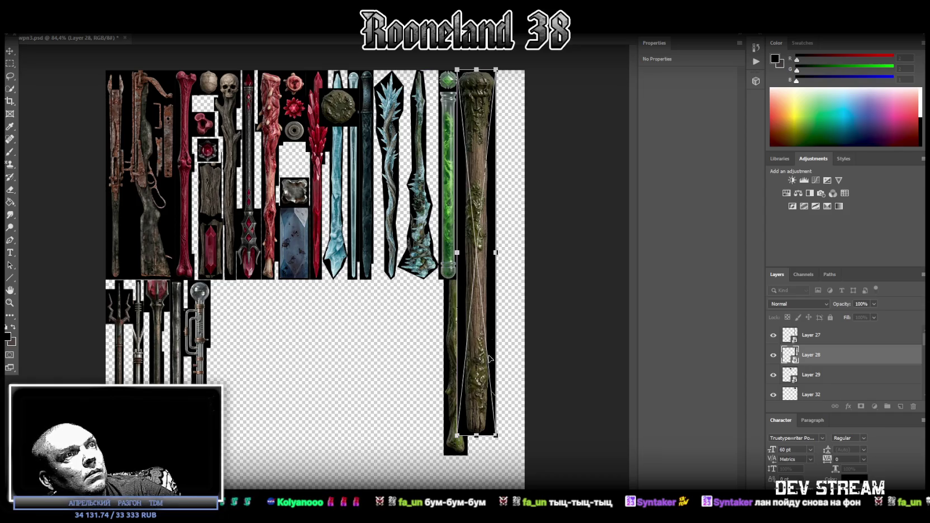
pyautogui.moveTo(479, 432); pyautogui.dragTo(479, 277)
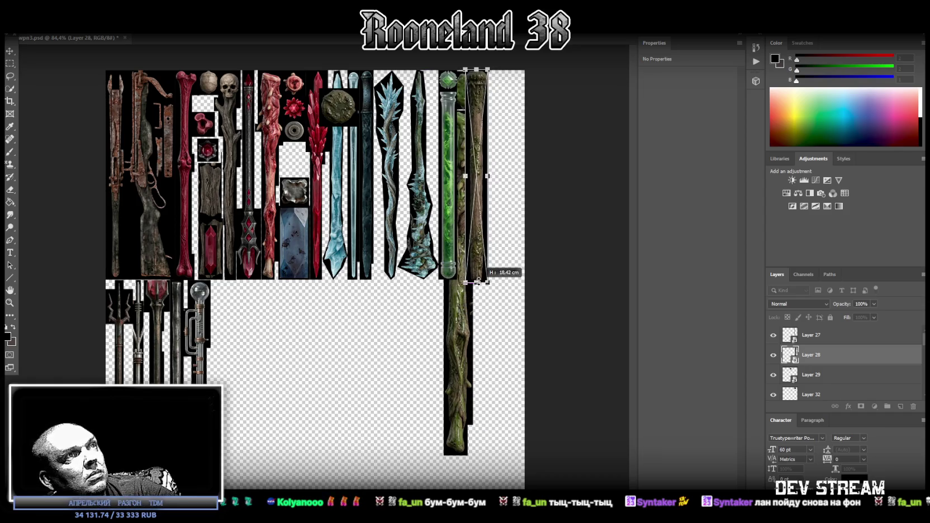
pyautogui.moveTo(478, 277); pyautogui.dragTo(470, 266)
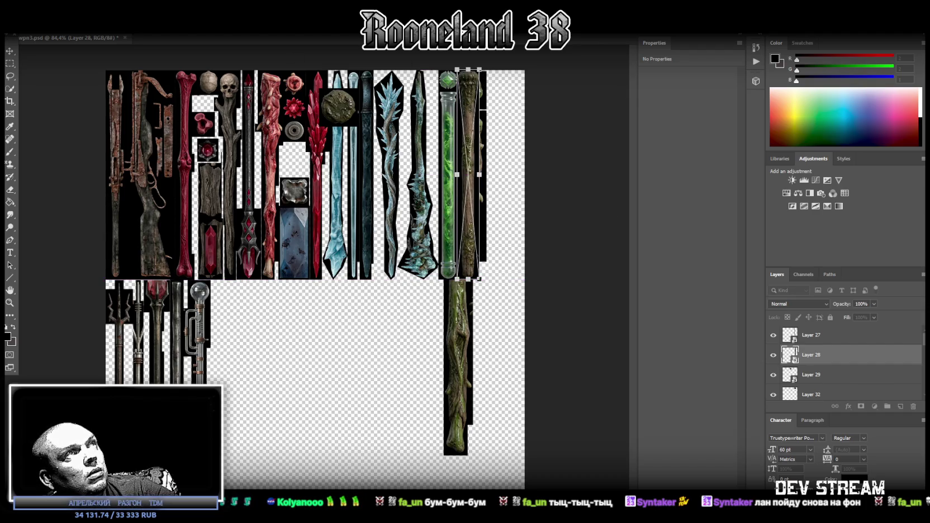
pyautogui.press('Return')
# - Shrink Layer 29's round stone to about 1.9 cm and tuck it into a smaller mid-sheet gap
pyautogui.click(816, 380)
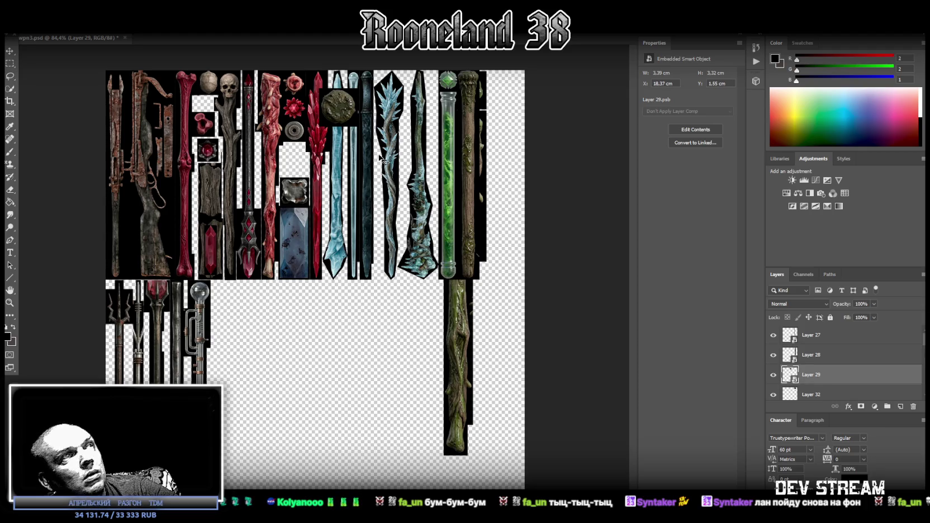
pyautogui.hotkey('ctrl', 't')
pyautogui.moveTo(353, 111); pyautogui.dragTo(294, 152)
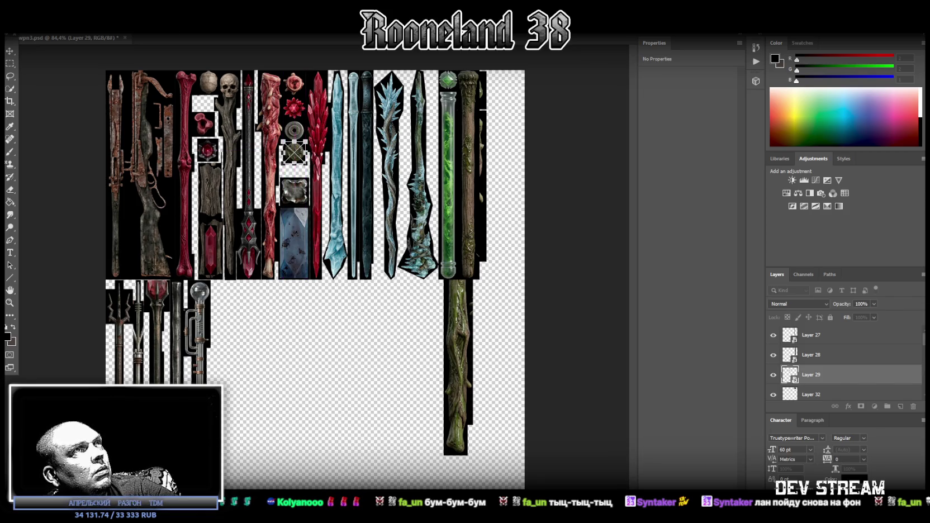
pyautogui.press('Return')
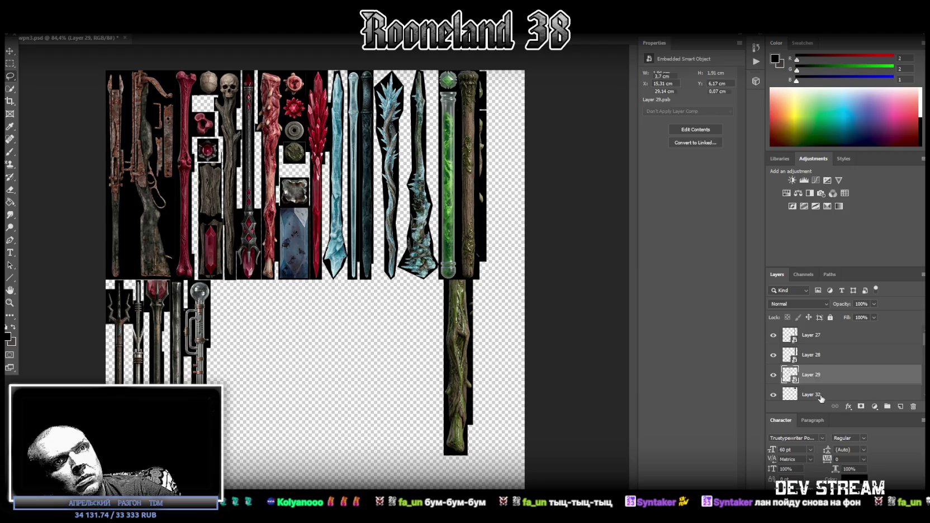
pyautogui.click(823, 396)
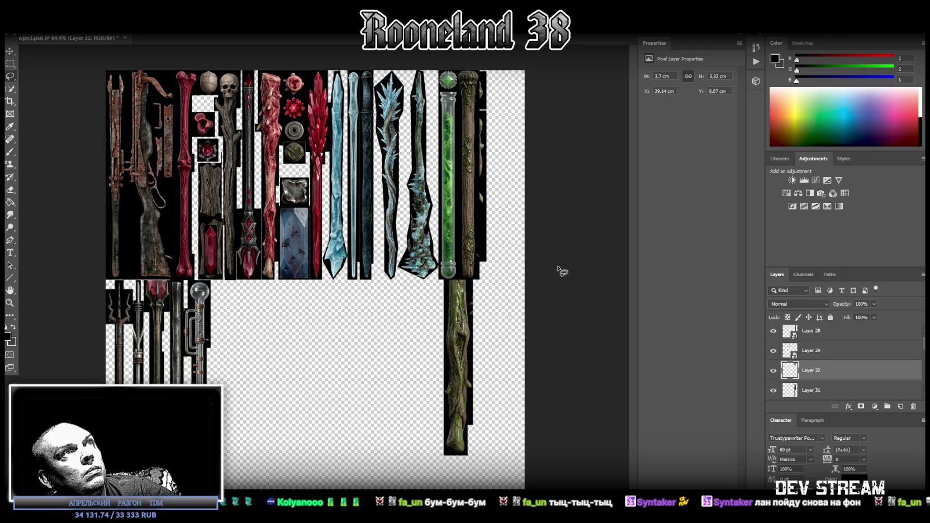
# - Convert Layer 31 to a smart object and scale it to about 2.54 × 18.17 cm at the top row's right edge
pyautogui.rightClick(817, 395)
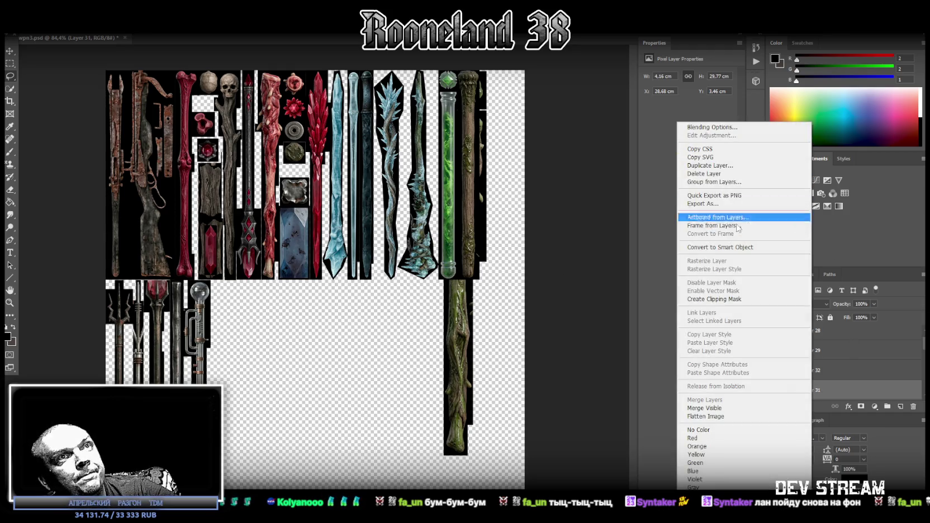
pyautogui.click(736, 247)
pyautogui.hotkey('ctrl', 't')
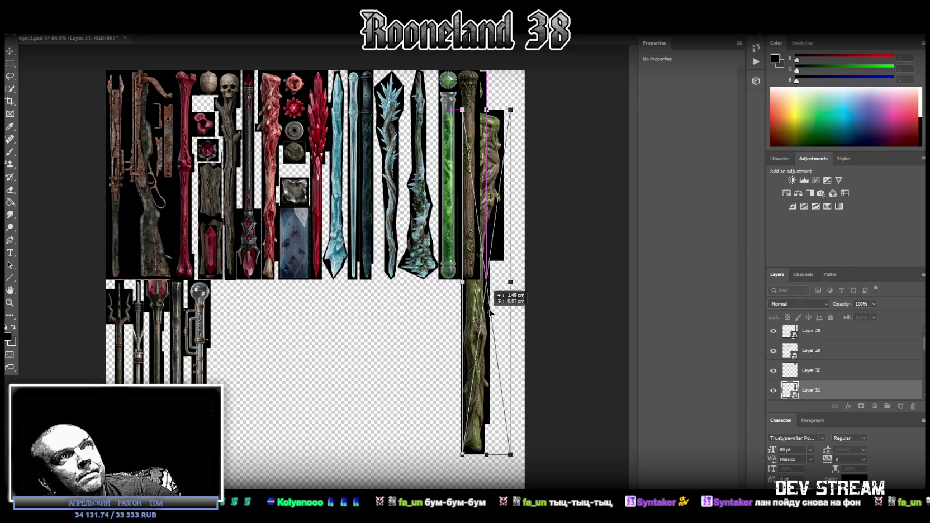
pyautogui.moveTo(522, 218); pyautogui.dragTo(502, 273)
pyautogui.moveTo(500, 414); pyautogui.dragTo(506, 278)
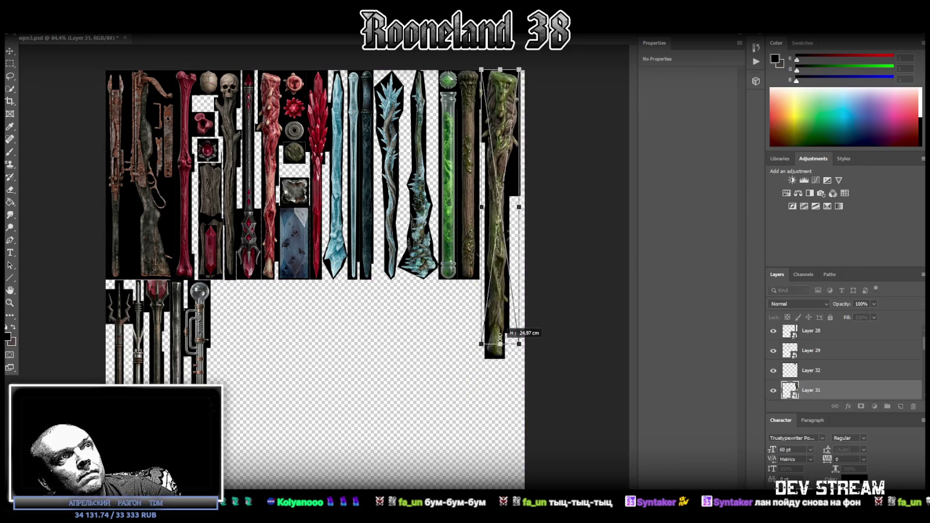
pyautogui.moveTo(504, 116); pyautogui.dragTo(513, 116)
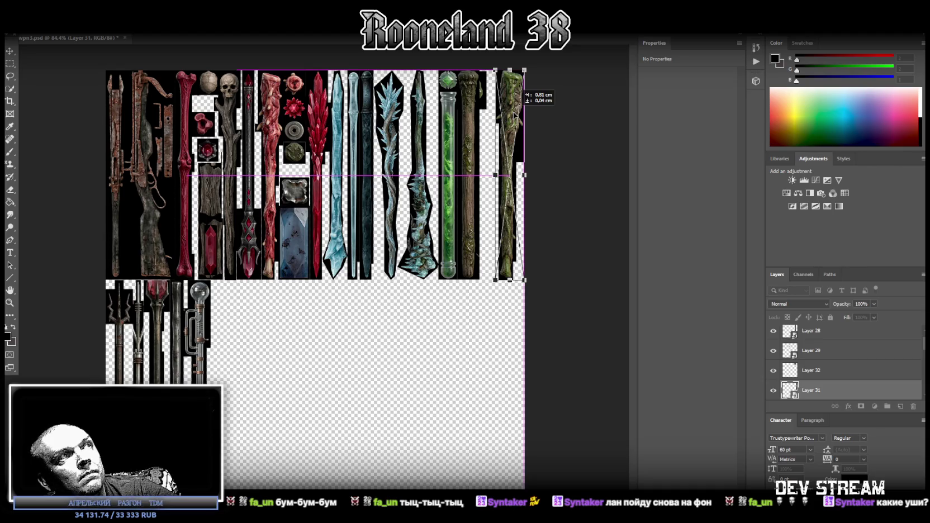
pyautogui.moveTo(512, 115); pyautogui.dragTo(513, 114)
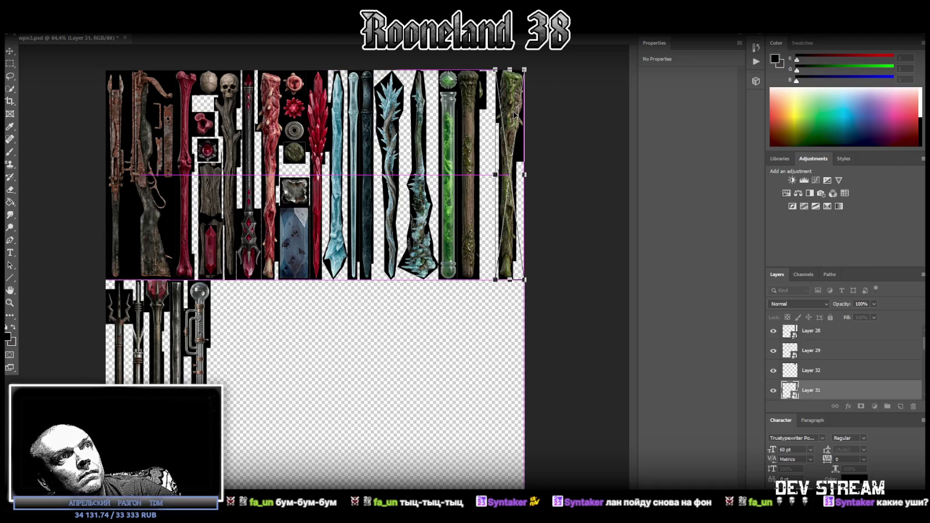
pyautogui.press('Return')
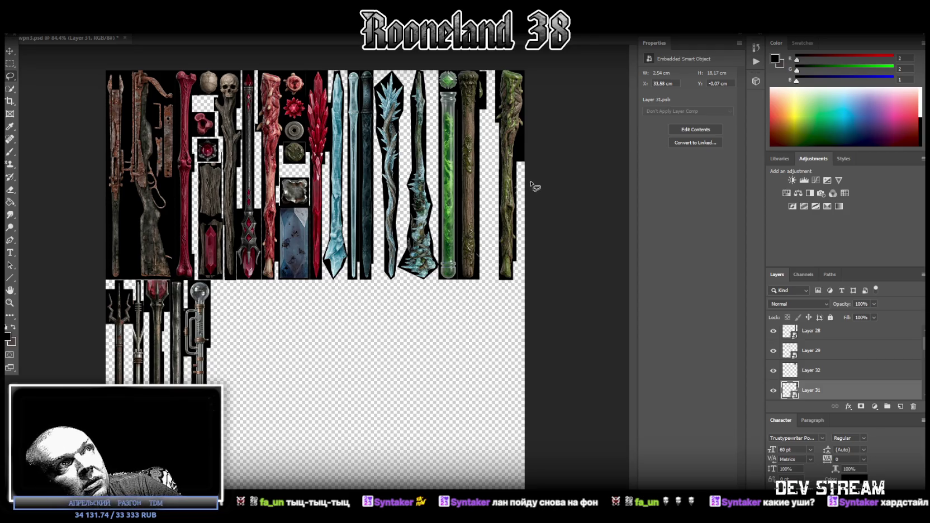
pyautogui.hotkey('ctrl', 't')
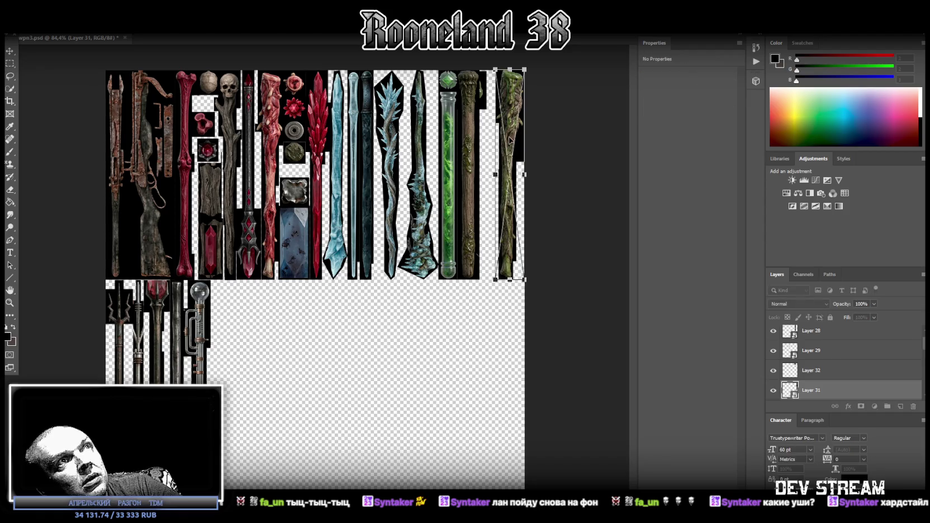
# - Flip the rightmost staff vertically and convert Layer 32 to a smart object
pyautogui.rightClick(510, 134)
pyautogui.click(534, 246)
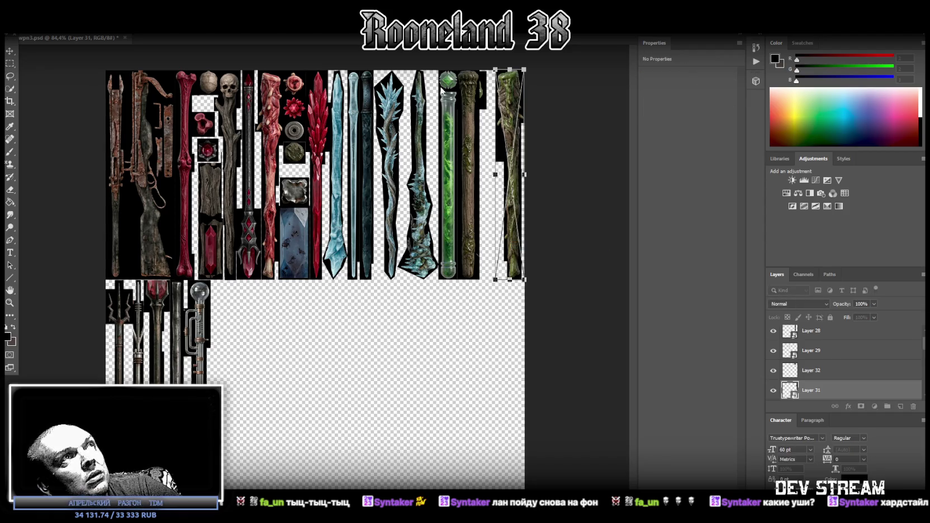
pyautogui.press('Return')
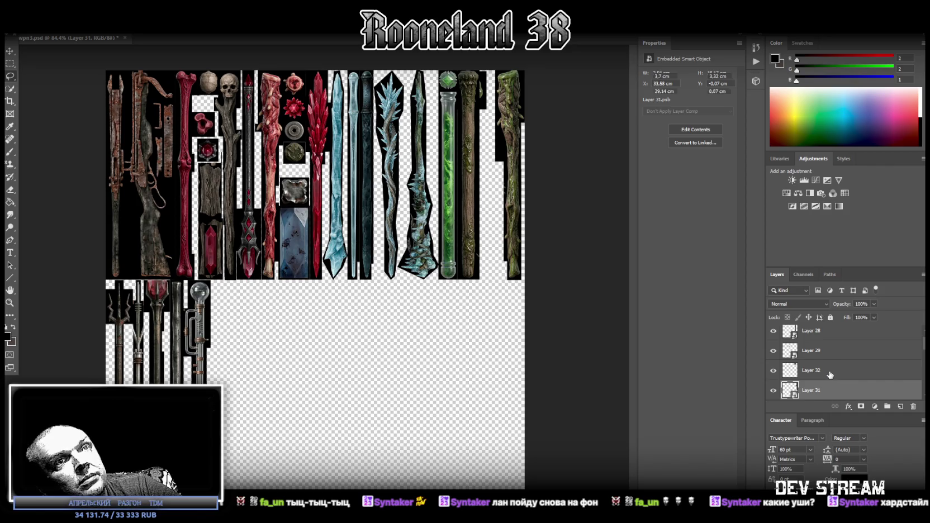
pyautogui.click(810, 370)
pyautogui.rightClick(809, 370)
pyautogui.click(726, 247)
# - Fit the green gem into the gap beside the wooden staff at 2.15 × 2.4 cm, rotated -30°
pyautogui.hotkey('ctrl', 't')
pyautogui.moveTo(482, 92); pyautogui.dragTo(499, 188)
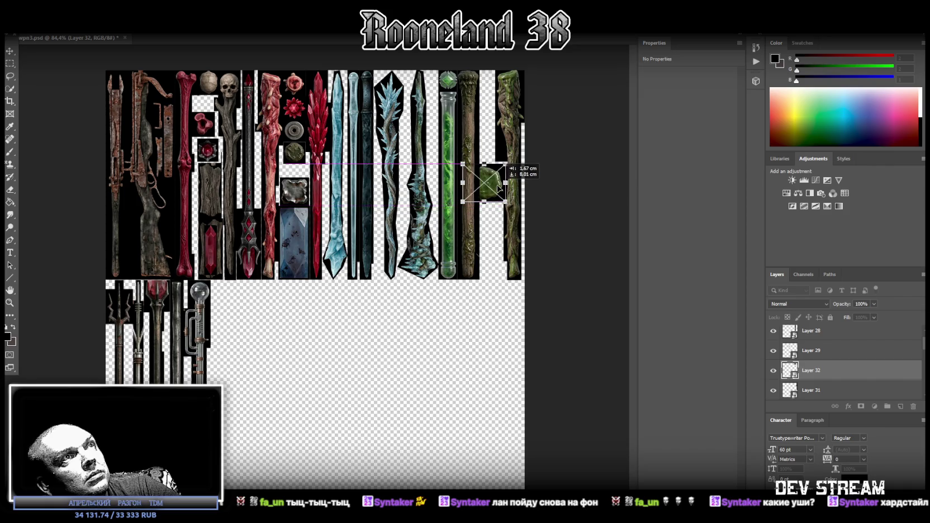
pyautogui.moveTo(499, 188); pyautogui.dragTo(479, 183)
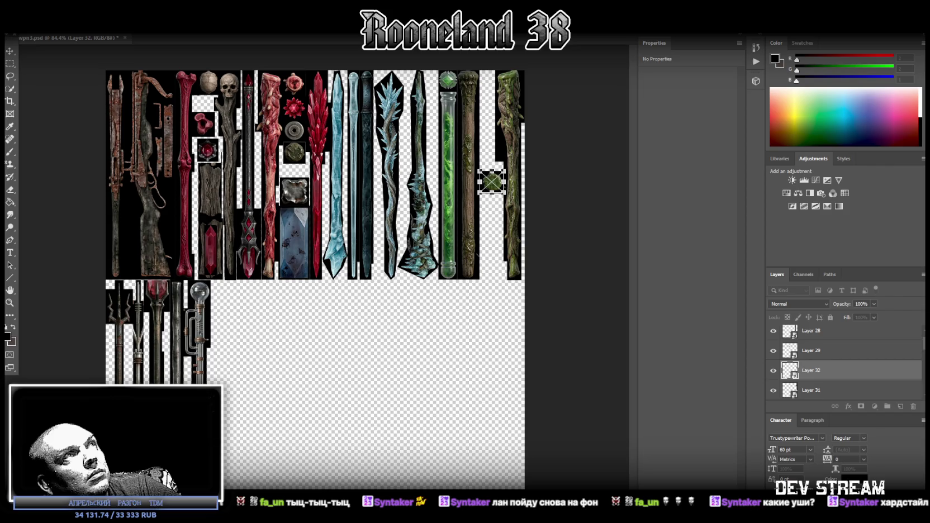
pyautogui.press('Return')
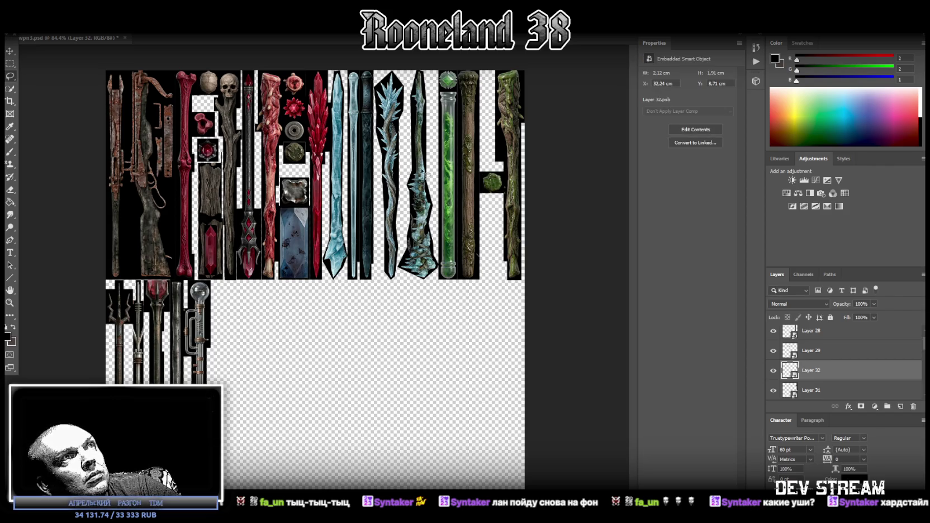
pyautogui.moveTo(493, 185); pyautogui.dragTo(493, 179)
pyautogui.hotkey('ctrl', 't')
pyautogui.moveTo(512, 148); pyautogui.dragTo(512, 148)
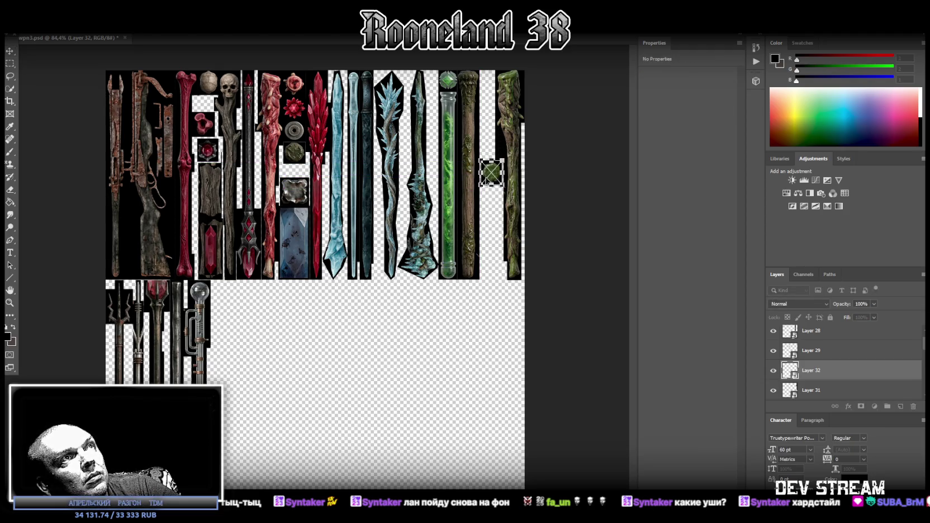
pyautogui.moveTo(480, 172); pyautogui.dragTo(500, 178)
pyautogui.press('Return')
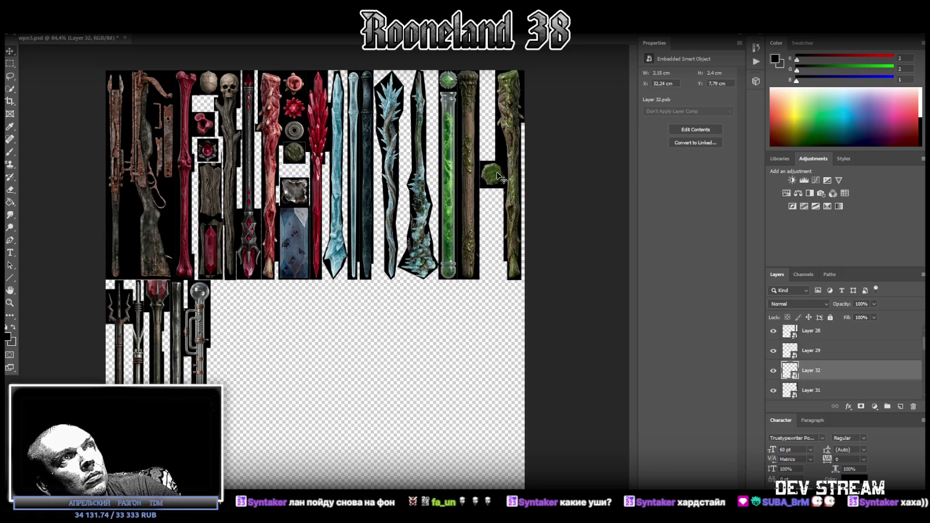
# - Select Layers 29, 31, 32, 28 and 27 in turn to check each placed piece
pyautogui.click(819, 352)
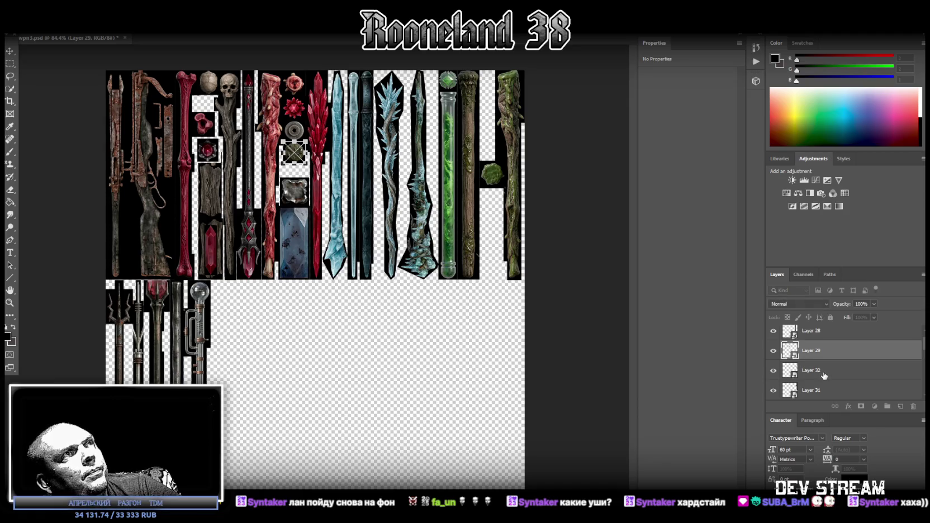
pyautogui.click(822, 389)
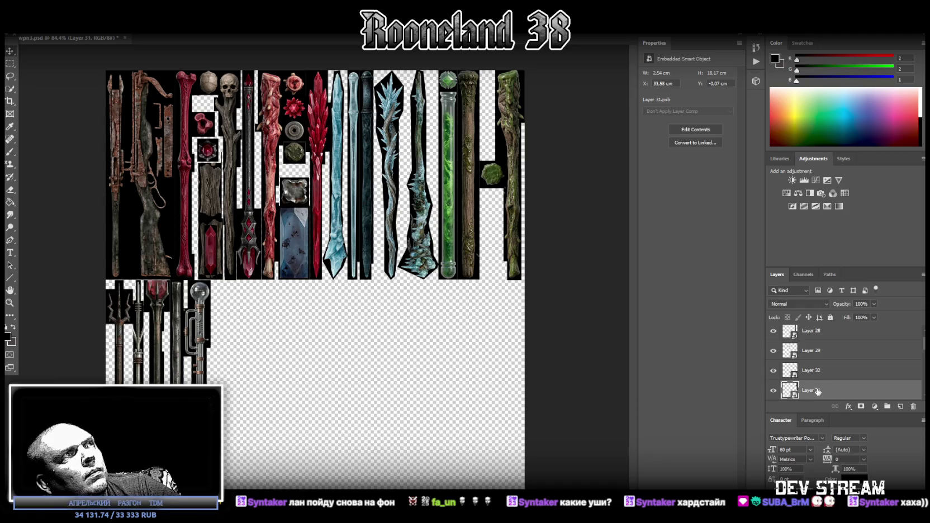
pyautogui.click(817, 371)
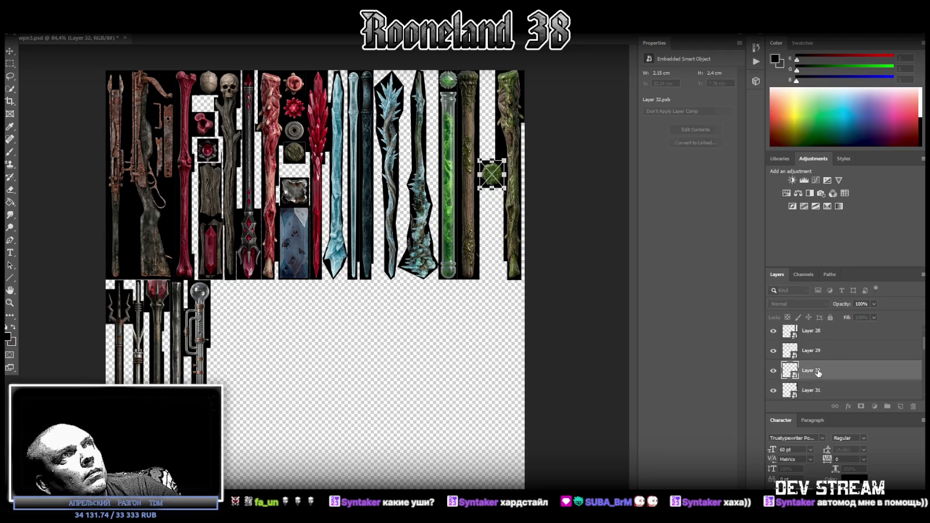
pyautogui.click(818, 351)
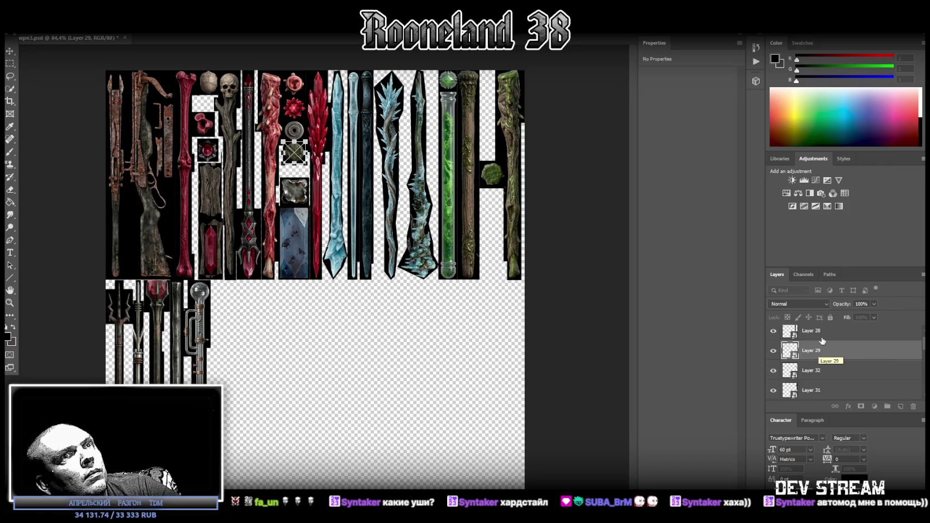
pyautogui.click(822, 342)
pyautogui.hotkey('ctrl', 't')
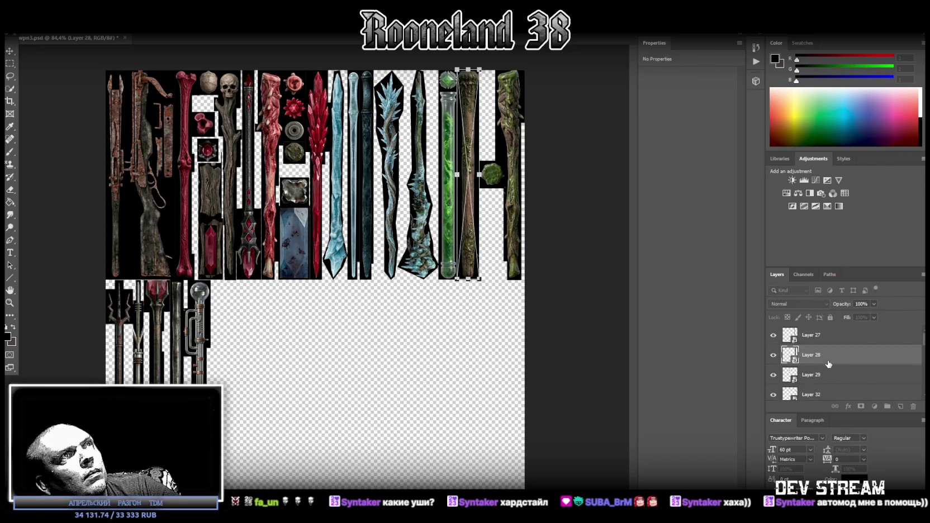
pyautogui.click(822, 344)
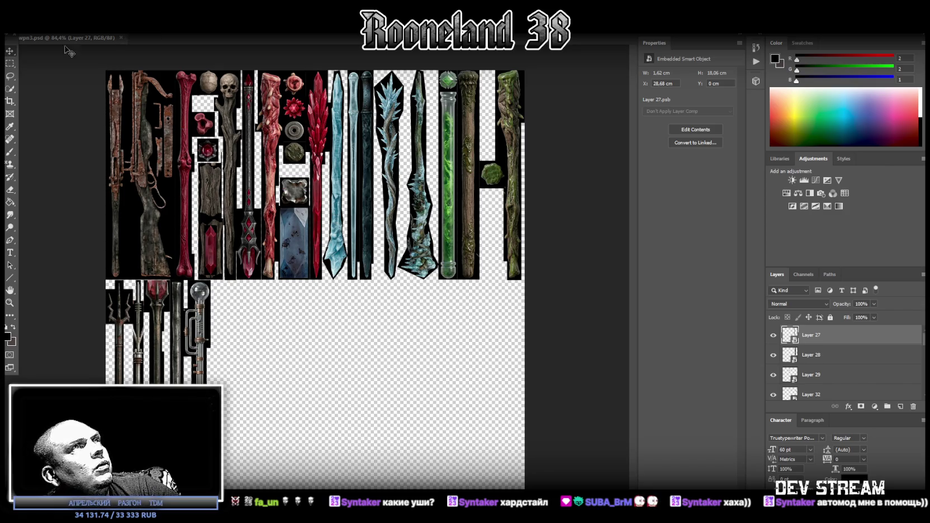
pyautogui.click(25, 27)
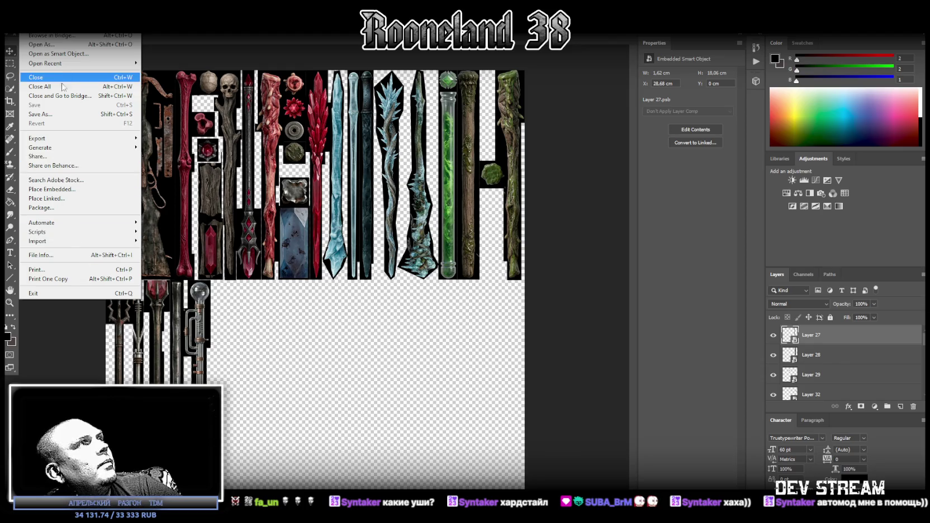
pyautogui.click(49, 116)
pyautogui.click(172, 355)
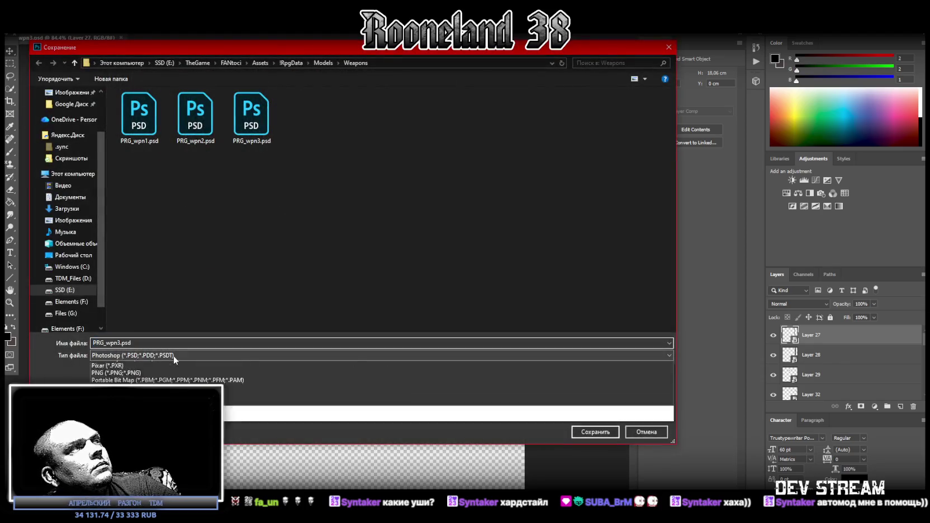
pyautogui.click(224, 487)
pyautogui.doubleClick(243, 104)
pyautogui.click(489, 267)
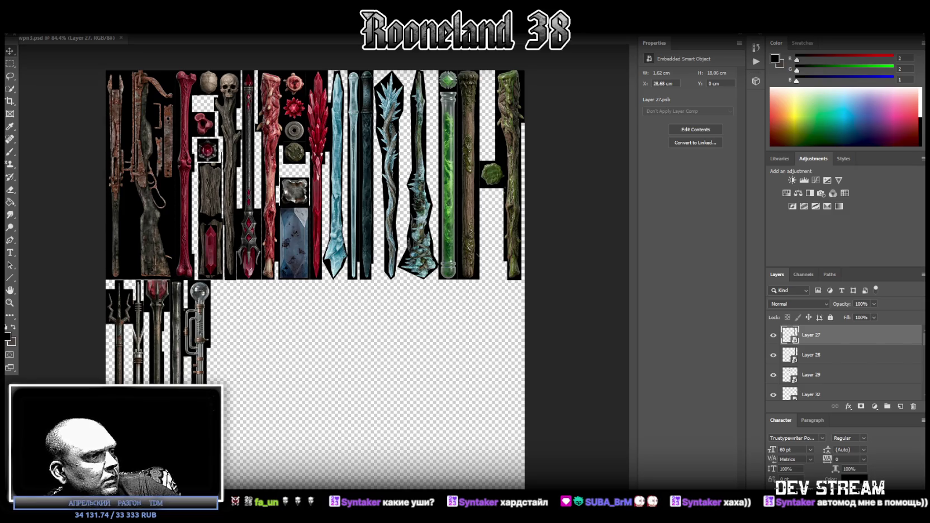
pyautogui.hotkey('alt', 'Tab')
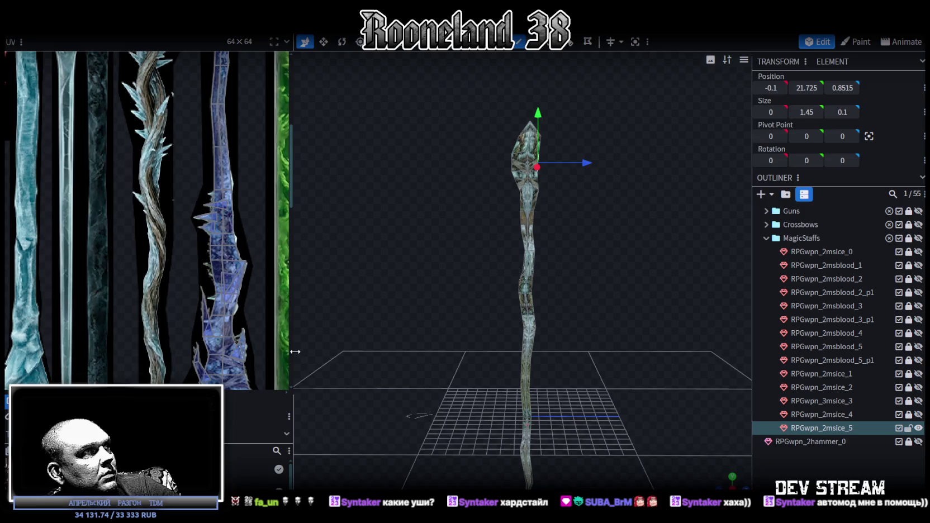
# - Widen the 3D view, then hide RPGwpn_2msice_5 and show RPGwpn_2msblood_4 in the Outliner
pyautogui.moveTo(295, 351); pyautogui.dragTo(178, 351)
pyautogui.rightClick(47, 167)
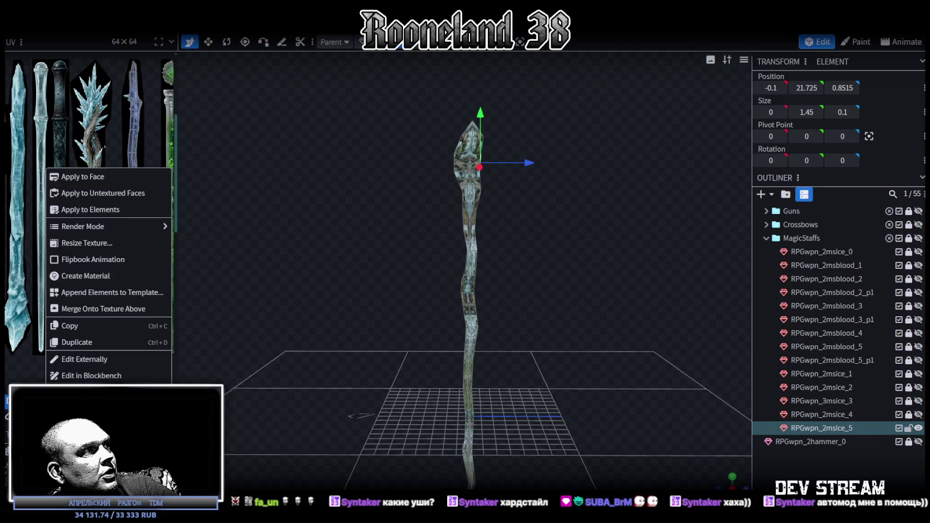
pyautogui.moveTo(252, 436); pyautogui.dragTo(828, 399)
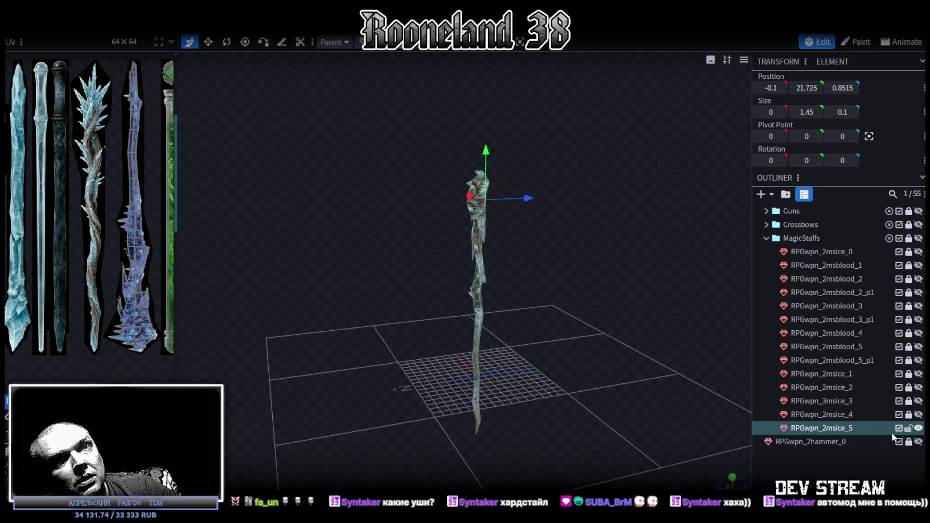
pyautogui.click(914, 428)
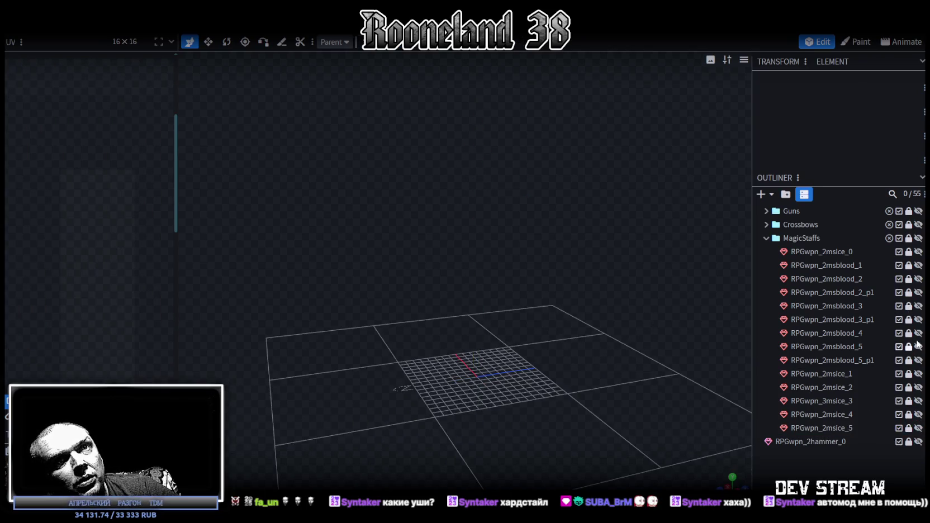
pyautogui.click(918, 333)
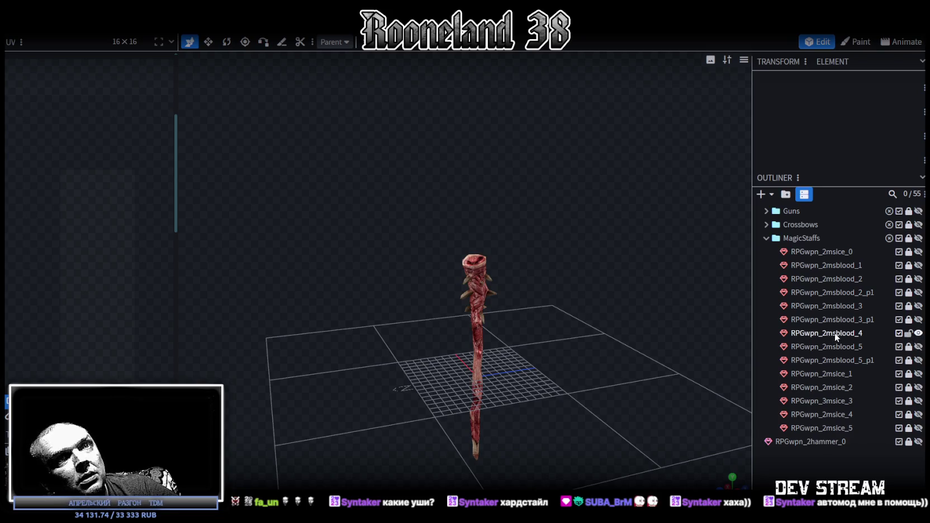
# - Duplicate RPGwpn_2msblood_4, move the copy to the end of MagicStaffs, and rename it RPGwpn_2msslime_3
pyautogui.click(835, 334)
pyautogui.hotkey('ctrl', 'd')
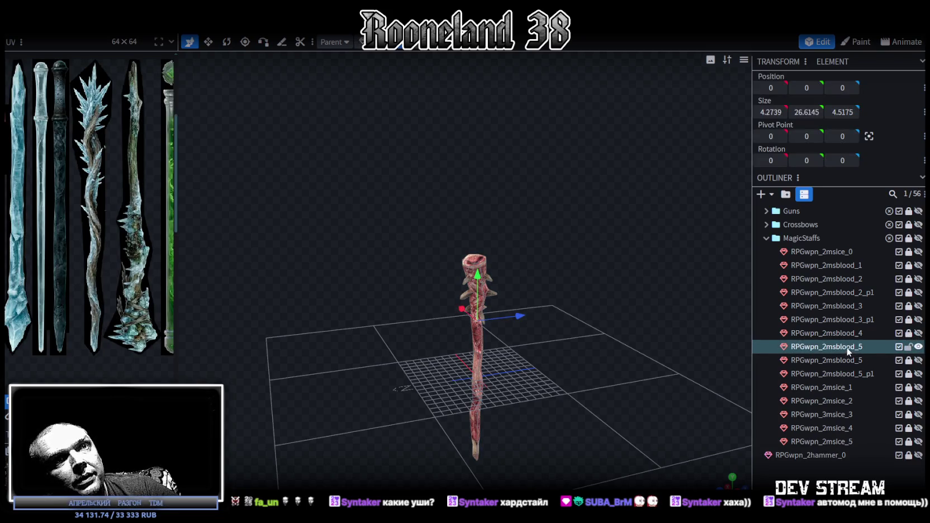
pyautogui.moveTo(846, 351); pyautogui.dragTo(841, 239)
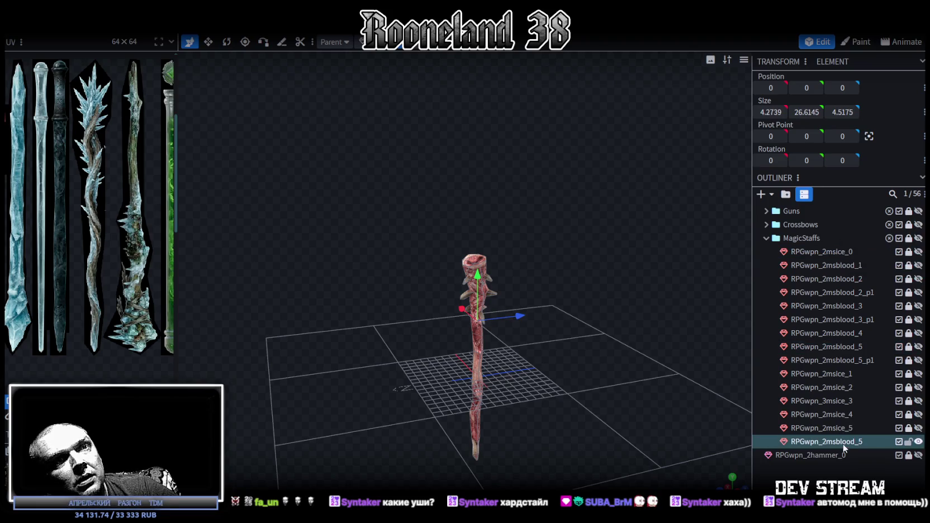
pyautogui.doubleClick(836, 441)
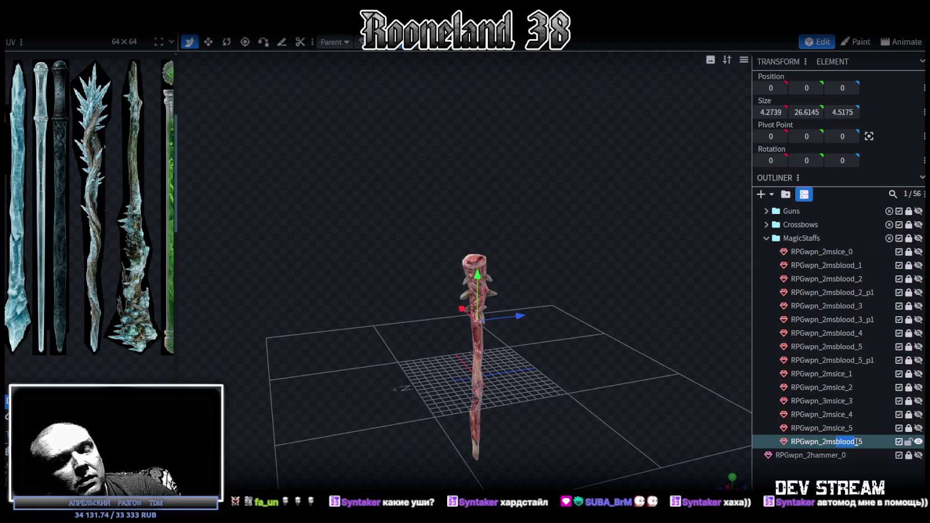
pyautogui.write('ы')
pyautogui.write('дшь')
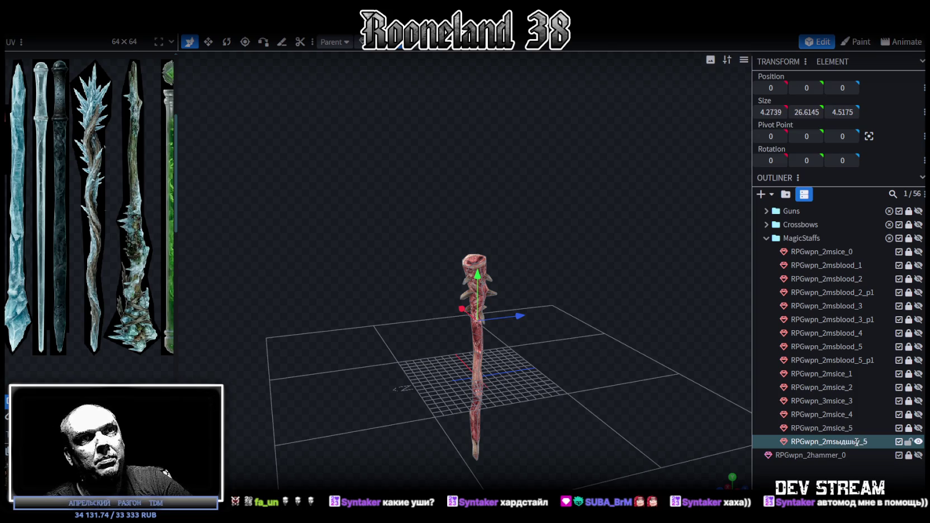
pyautogui.press('BackSpace')
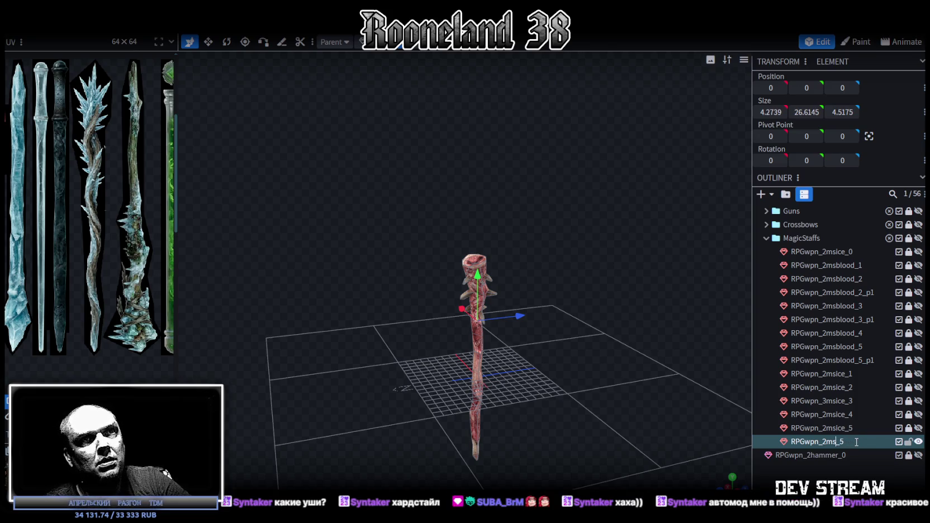
pyautogui.write('slime')
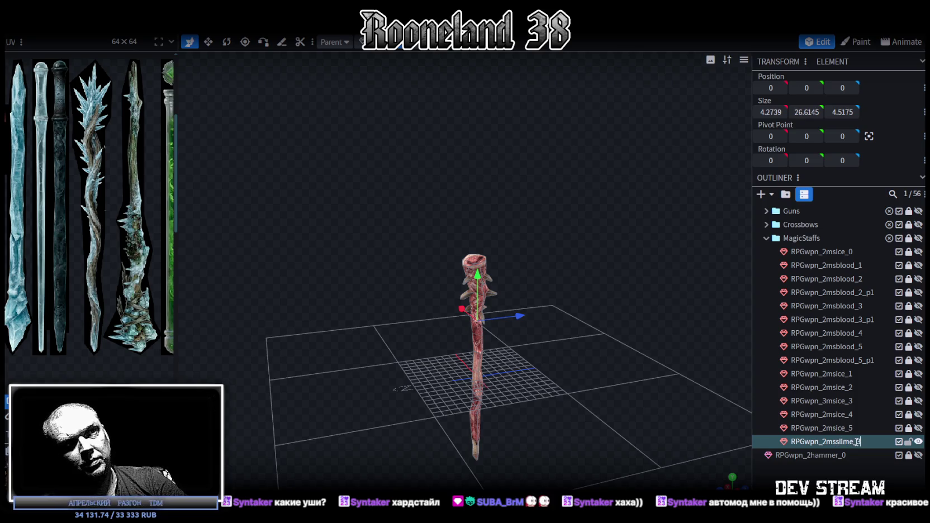
pyautogui.press('Return')
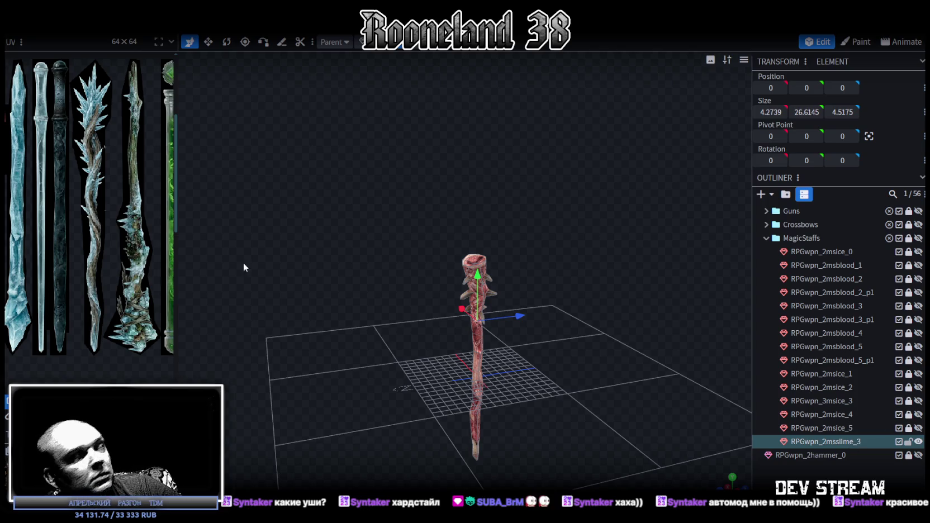
pyautogui.moveTo(420, 275); pyautogui.dragTo(385, 267)
# - Select the whole staff mesh and widen the UV editor to see the texture
pyautogui.click(498, 274)
pyautogui.click(499, 274)
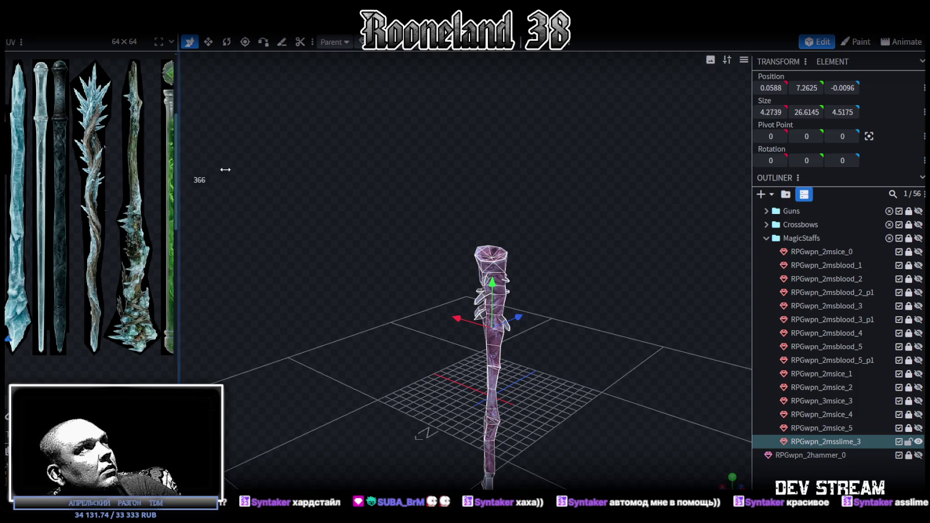
pyautogui.moveTo(179, 176); pyautogui.dragTo(544, 244)
pyautogui.scroll(-3)
pyautogui.scroll(-3)
pyautogui.scroll(3)
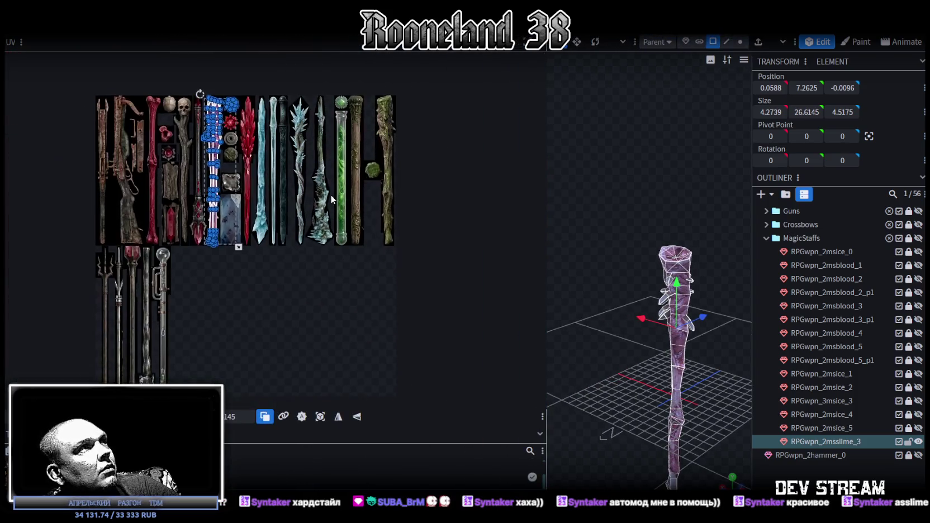
pyautogui.scroll(3)
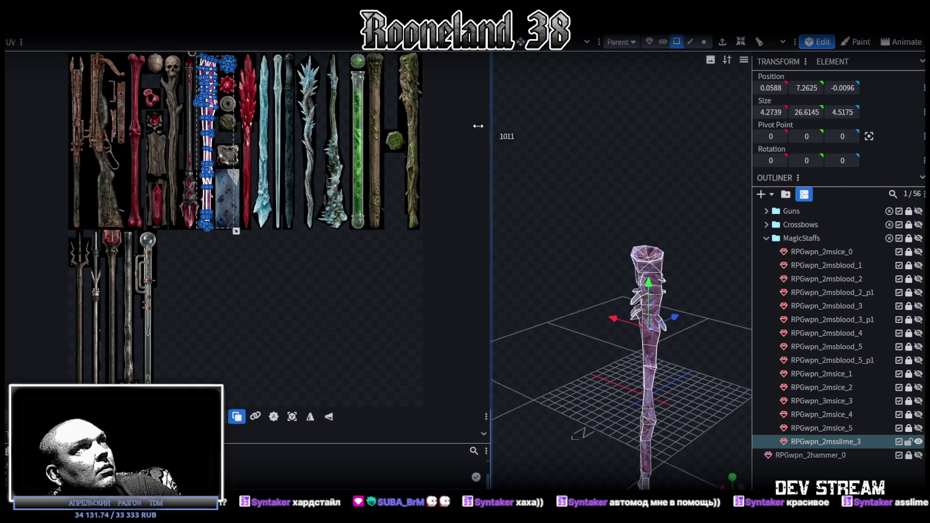
pyautogui.moveTo(547, 136); pyautogui.dragTo(384, 136)
# - Mirror the staff's UV layout on X and shift it right onto the slime staff texture
pyautogui.scroll(-3)
pyautogui.scroll(3)
pyautogui.scroll(-3)
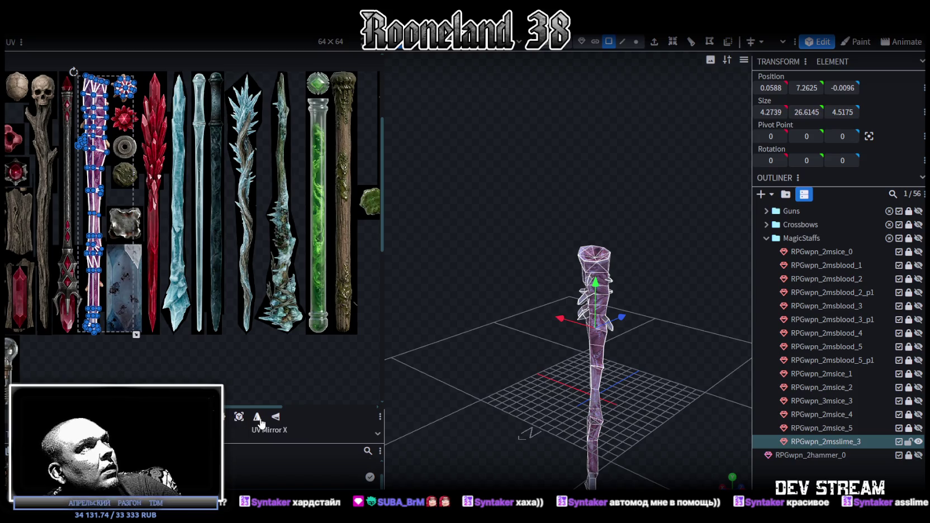
pyautogui.click(256, 418)
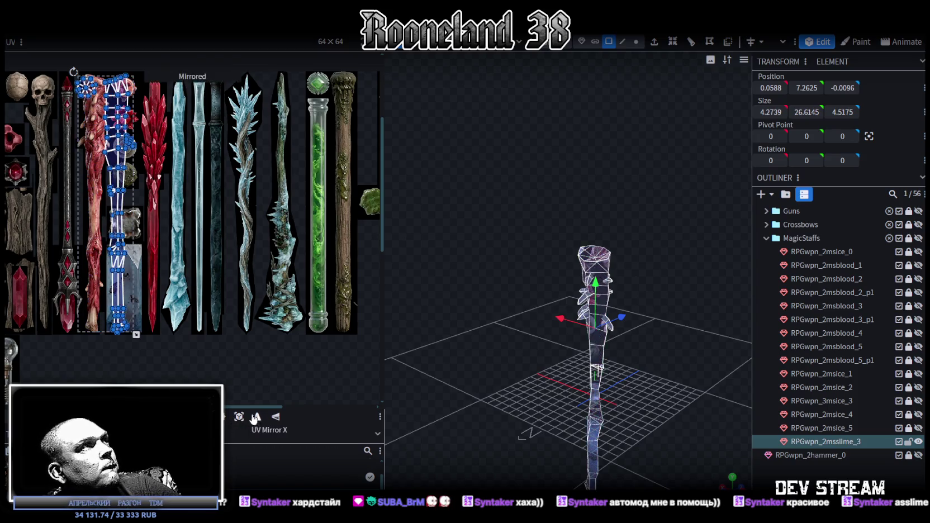
pyautogui.moveTo(117, 201); pyautogui.dragTo(345, 202)
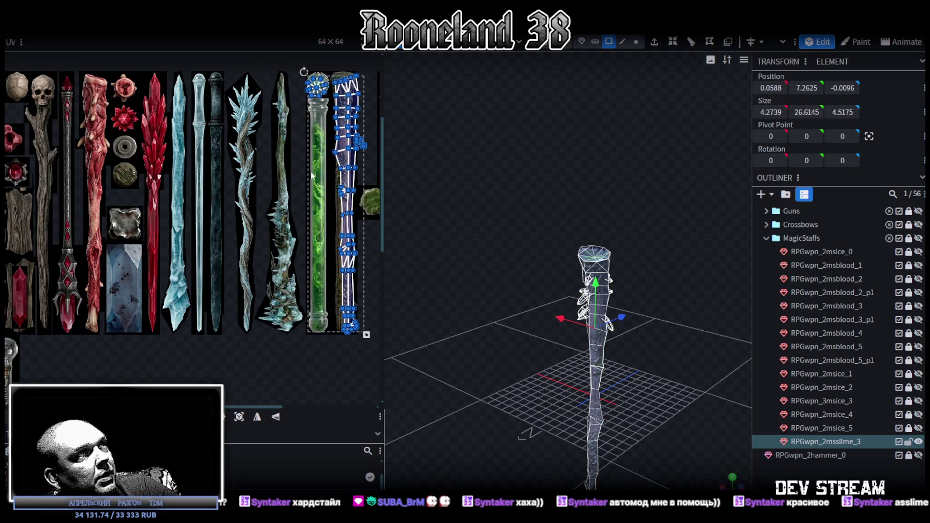
# - Nudge the staff UVs further right onto the green slime staff texture
pyautogui.scroll(3)
pyautogui.scroll(3)
pyautogui.scroll(3)
pyautogui.scroll(3)
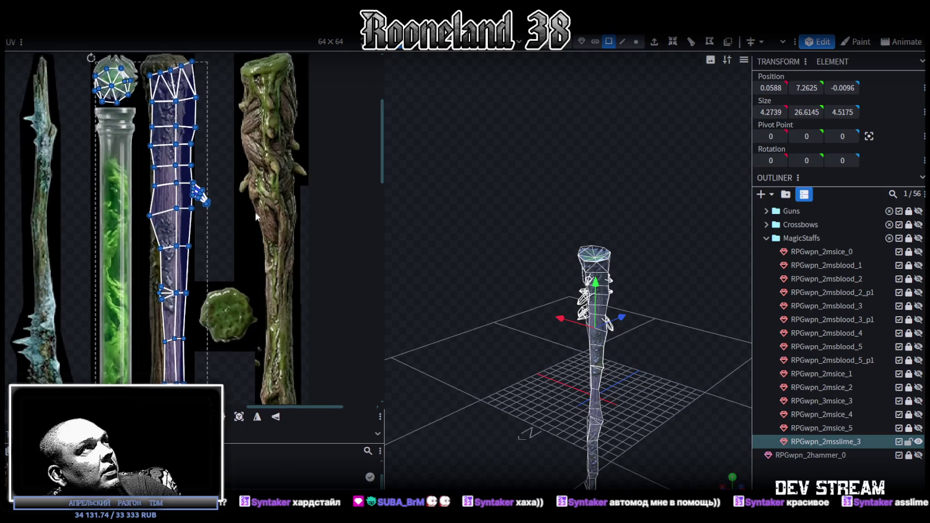
pyautogui.scroll(-3)
pyautogui.scroll(-3)
pyautogui.scroll(-3)
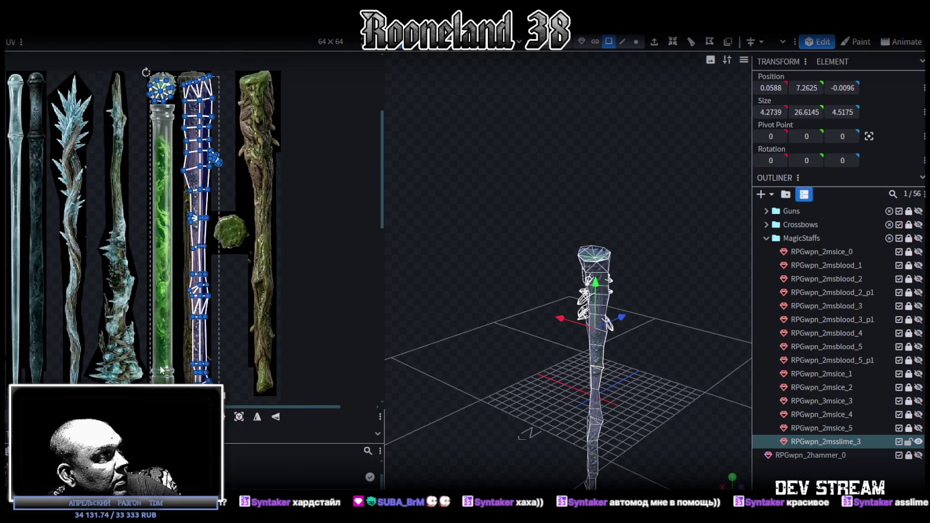
pyautogui.moveTo(199, 224); pyautogui.dragTo(261, 224)
# - Select only the top cap's octagonal UV face and move it onto the round green blob
pyautogui.scroll(3)
pyautogui.scroll(3)
pyautogui.scroll(3)
pyautogui.scroll(3)
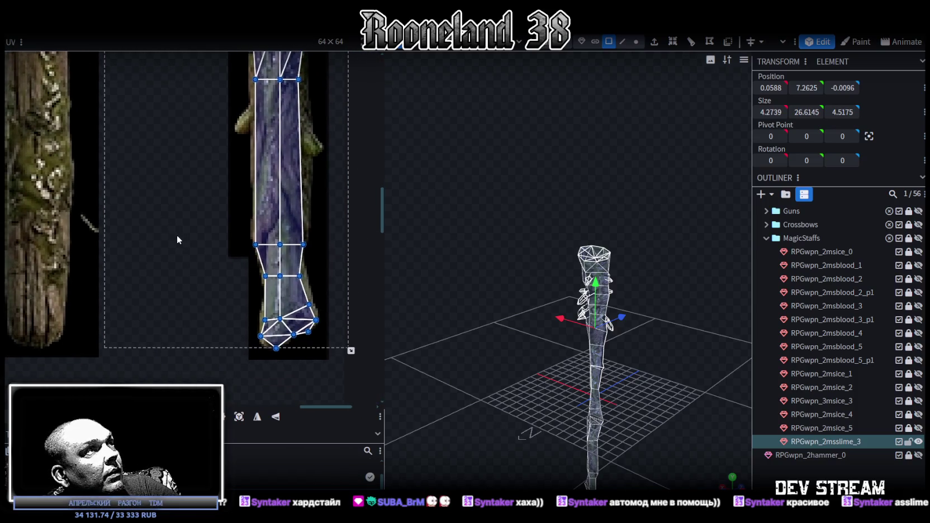
pyautogui.scroll(-3)
pyautogui.scroll(3)
pyautogui.scroll(3)
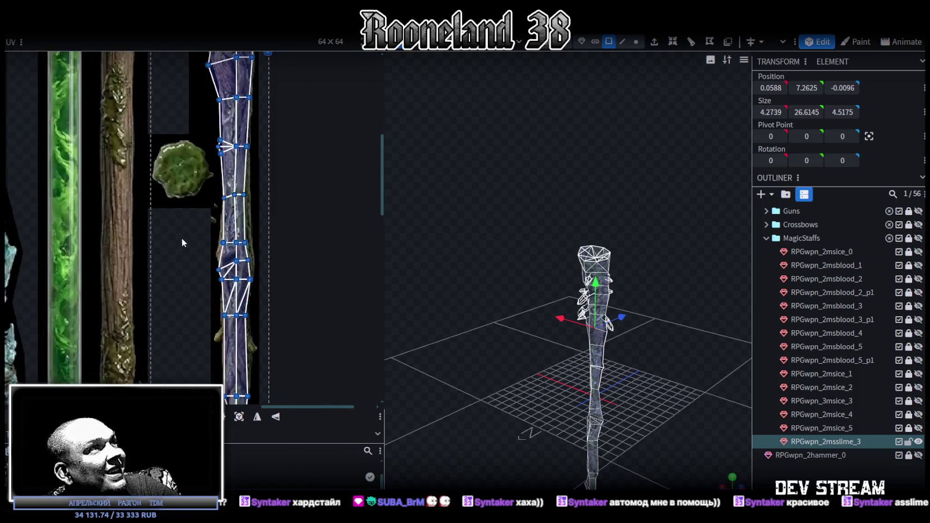
pyautogui.scroll(3)
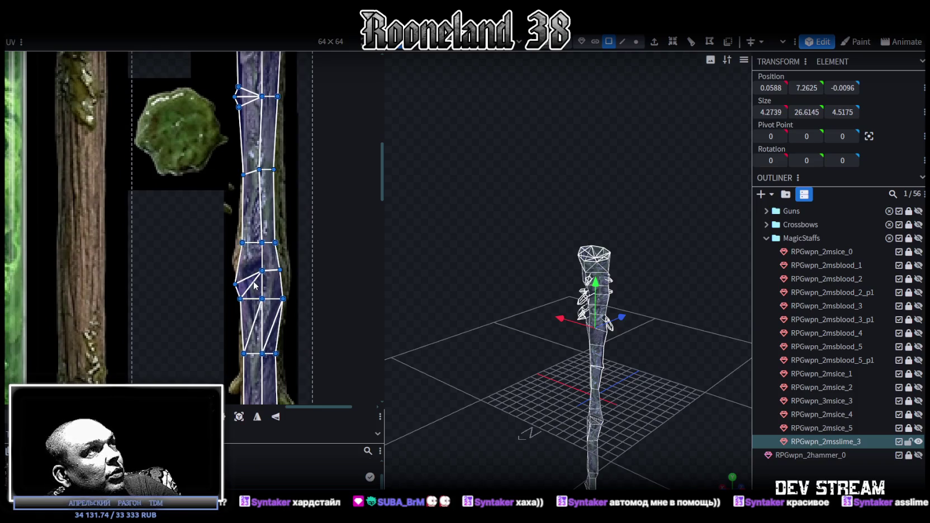
pyautogui.scroll(-3)
pyautogui.scroll(-3)
pyautogui.scroll(3)
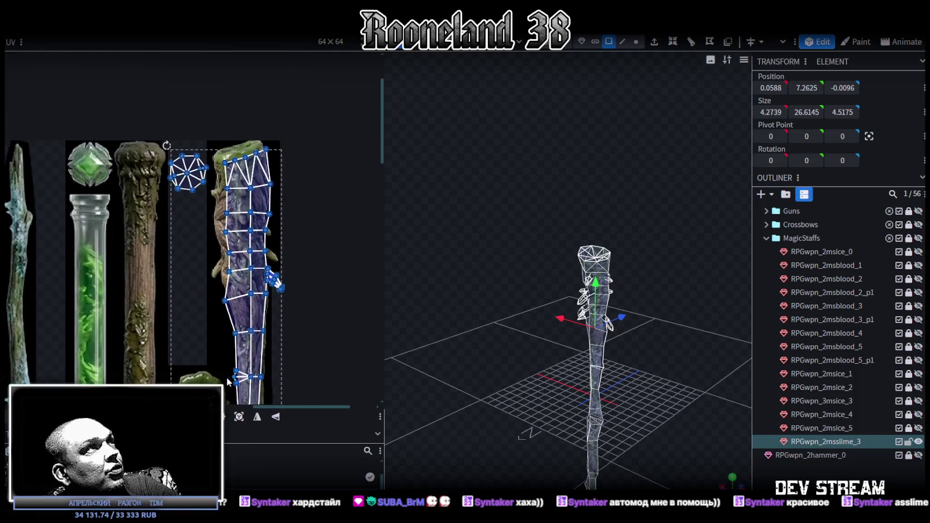
pyautogui.scroll(3)
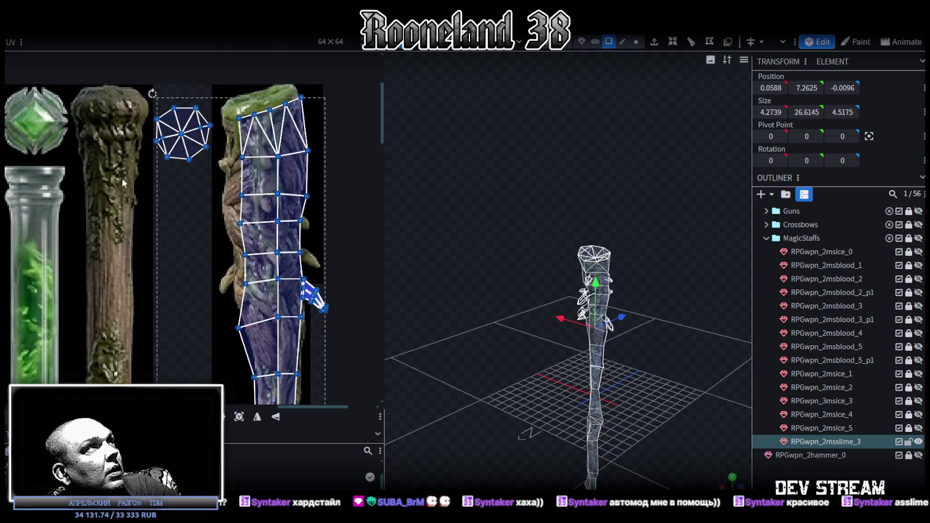
pyautogui.moveTo(122, 178); pyautogui.dragTo(215, 92)
pyautogui.scroll(-3)
pyautogui.scroll(-3)
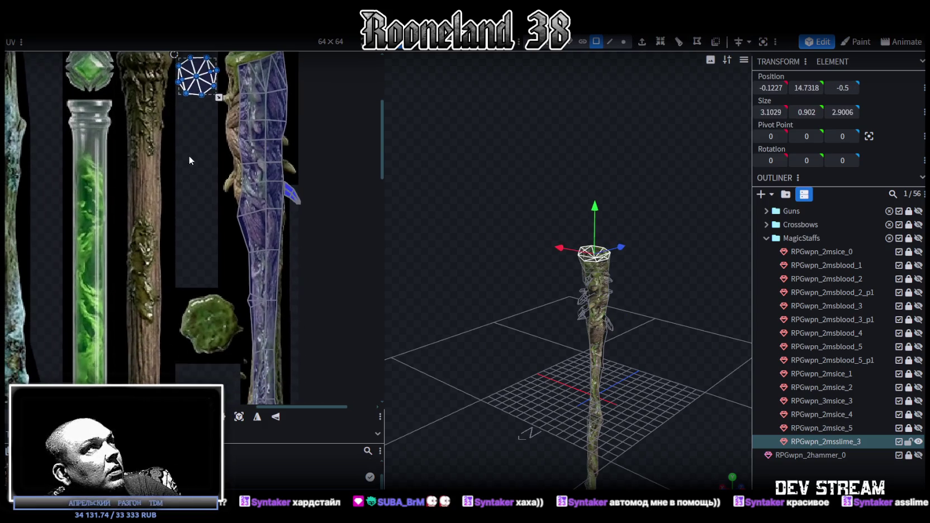
pyautogui.moveTo(207, 89); pyautogui.dragTo(217, 336)
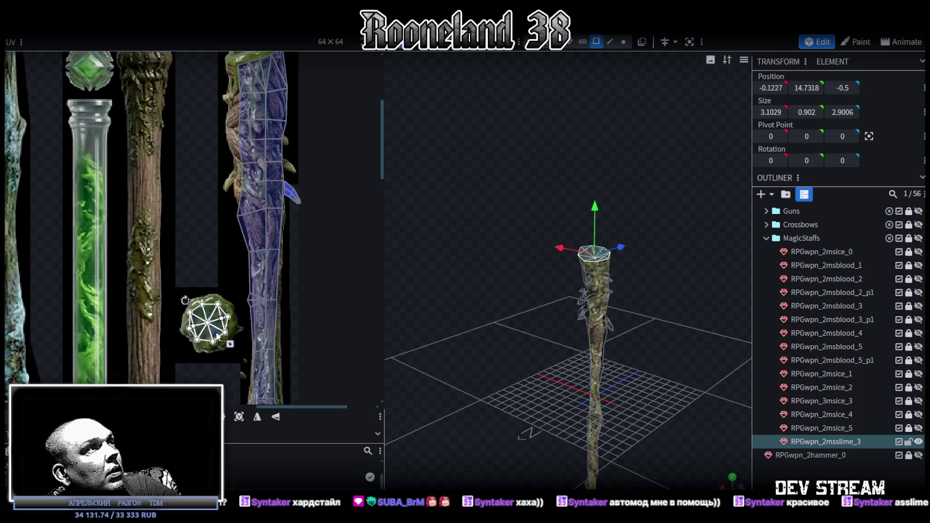
# - Mirror and flip the cap UVs, then enlarge them to cover the mossy medallion
pyautogui.scroll(3)
pyautogui.click(255, 416)
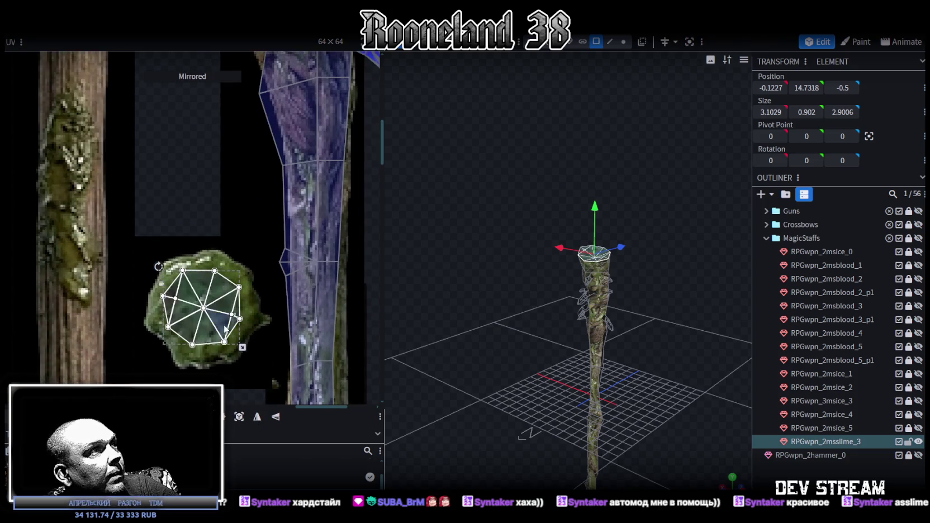
pyautogui.click(276, 417)
pyautogui.scroll(3)
pyautogui.click(220, 297)
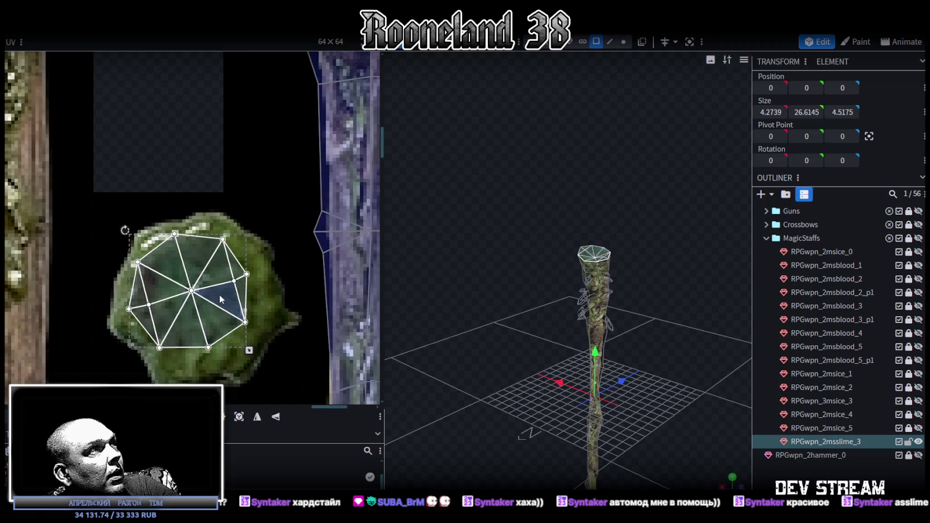
pyautogui.moveTo(245, 346); pyautogui.dragTo(270, 364)
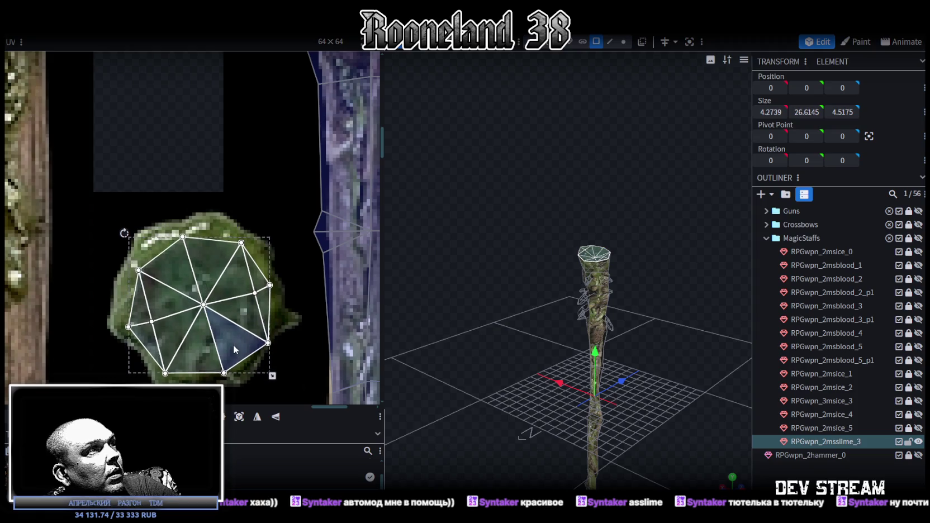
pyautogui.scroll(-3)
pyautogui.scroll(-3)
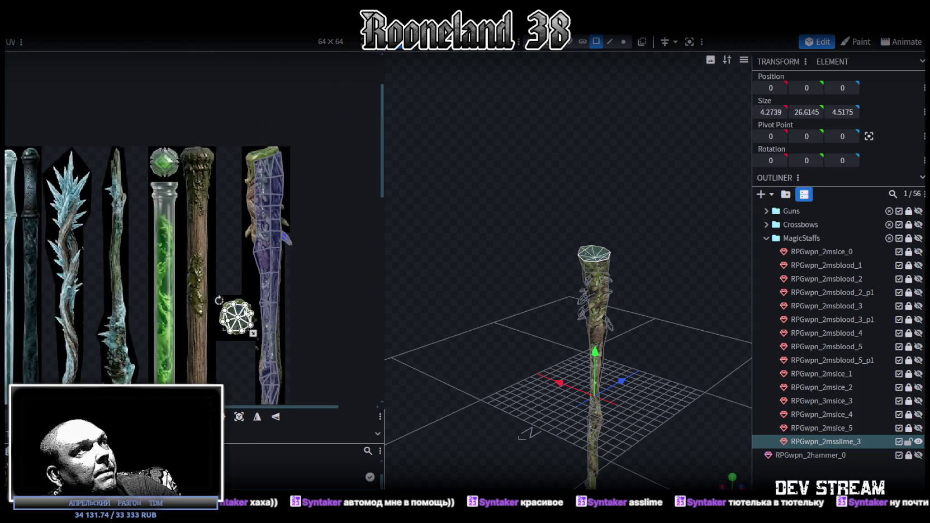
# - Select the upper trunk faces' UVs and bring them fully into view in the UV editor
pyautogui.scroll(3)
pyautogui.scroll(3)
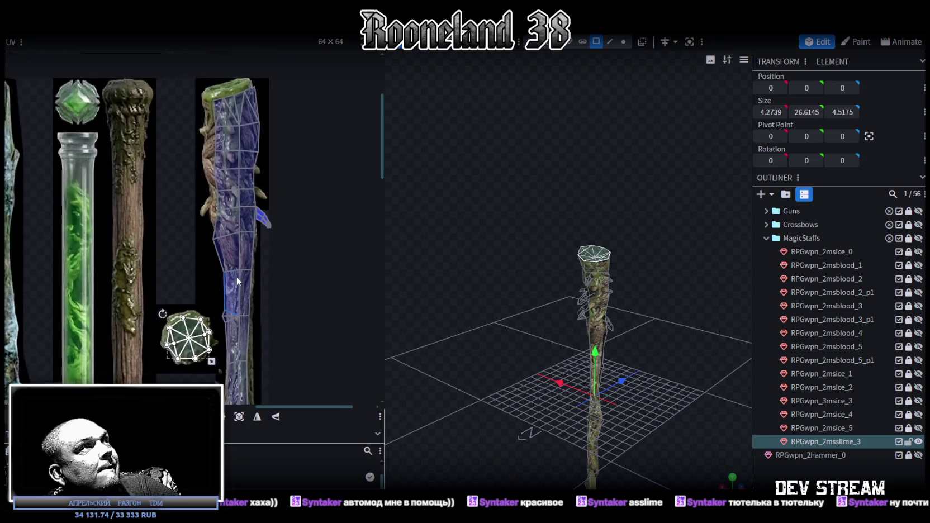
pyautogui.moveTo(180, 85); pyautogui.dragTo(273, 249)
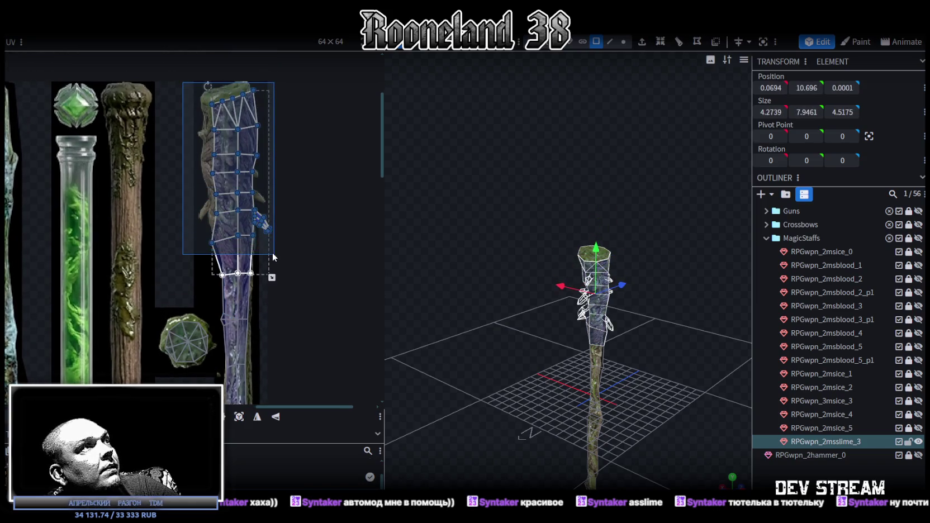
pyautogui.scroll(3)
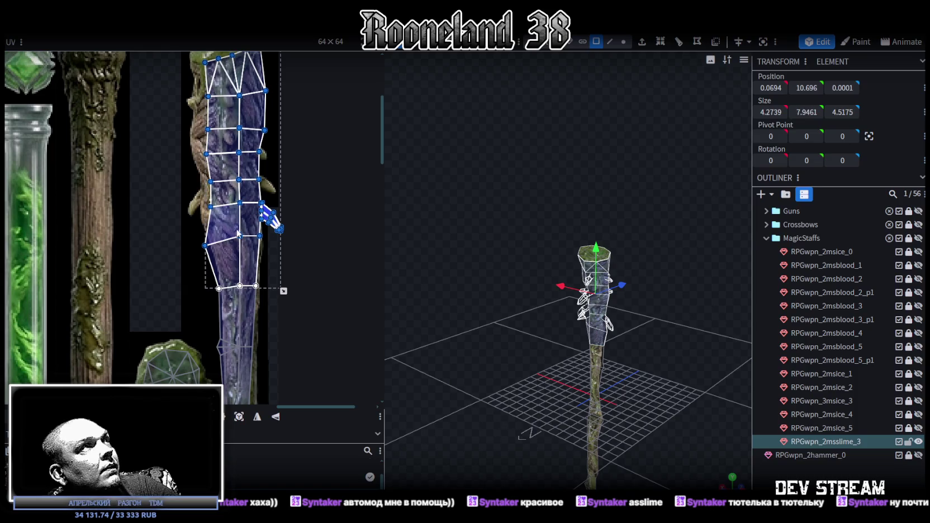
pyautogui.moveTo(237, 233); pyautogui.dragTo(246, 280)
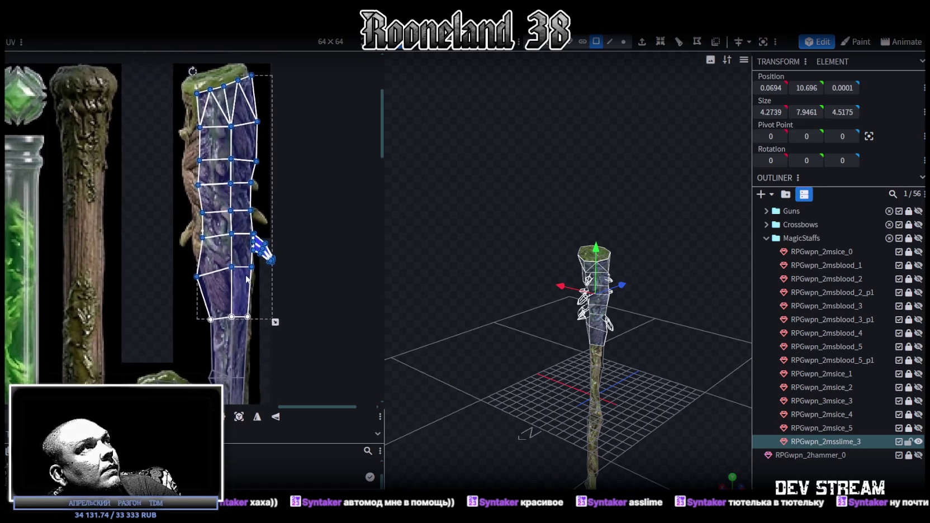
pyautogui.scroll(-3)
pyautogui.scroll(-3)
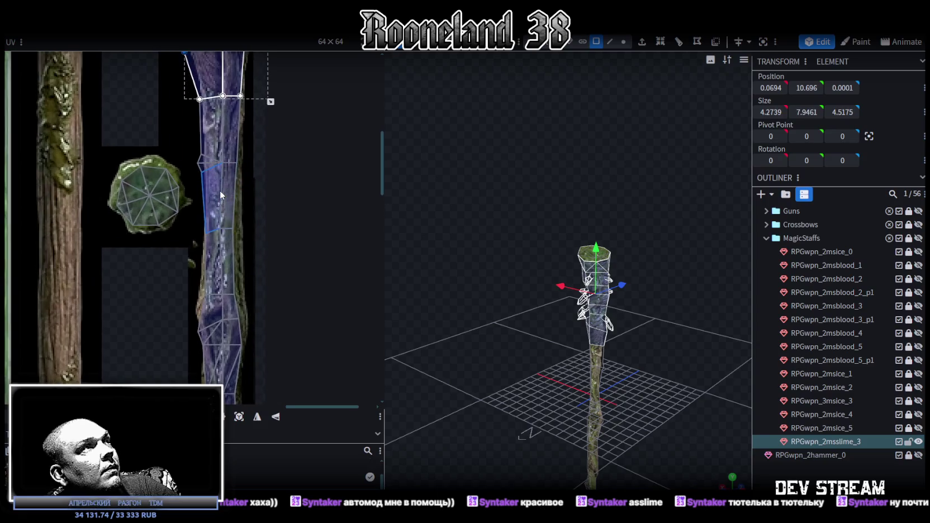
pyautogui.scroll(3)
pyautogui.click(226, 172)
pyautogui.moveTo(225, 172); pyautogui.dragTo(227, 258)
# - Nudge the bottom trunk faces' UVs up about two texels
pyautogui.scroll(3)
pyautogui.scroll(-3)
pyautogui.scroll(-3)
pyautogui.scroll(-3)
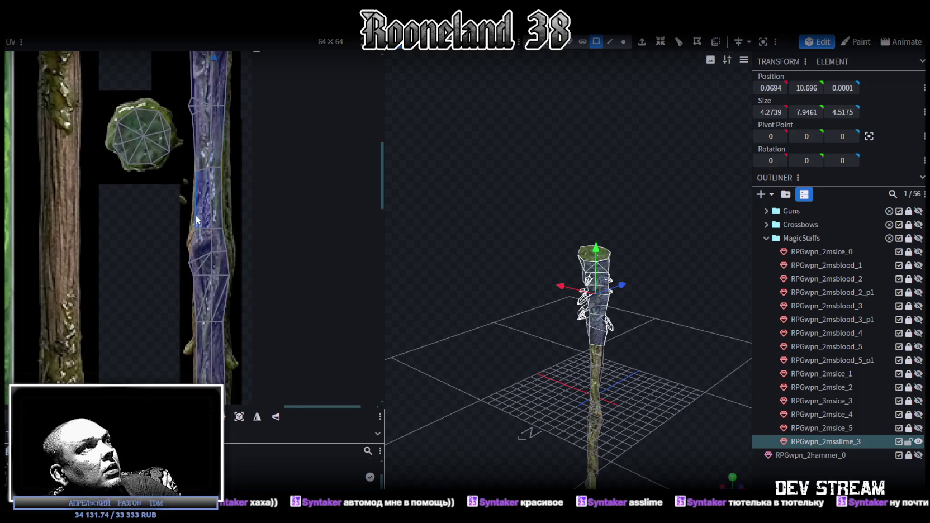
pyautogui.scroll(-3)
pyautogui.moveTo(177, 233); pyautogui.dragTo(240, 323)
pyautogui.scroll(-3)
pyautogui.scroll(-3)
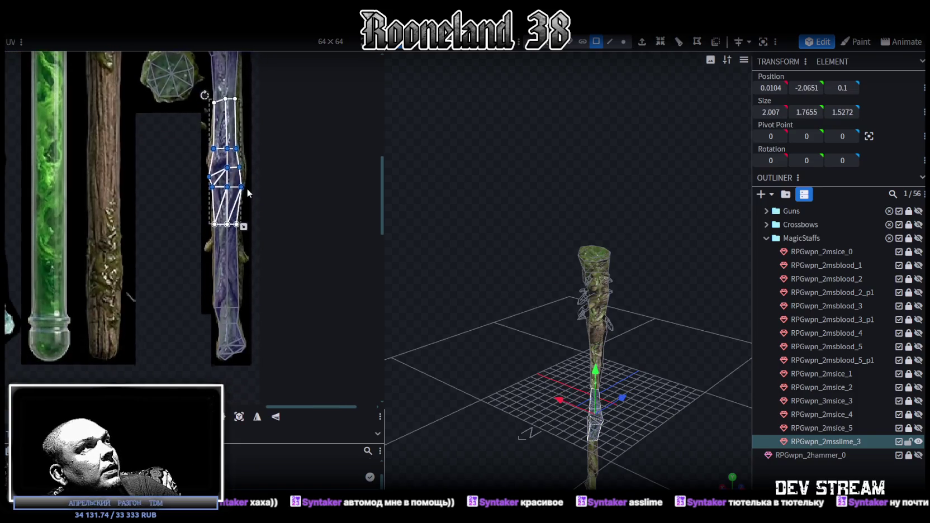
pyautogui.scroll(3)
pyautogui.scroll(3)
pyautogui.scroll(3)
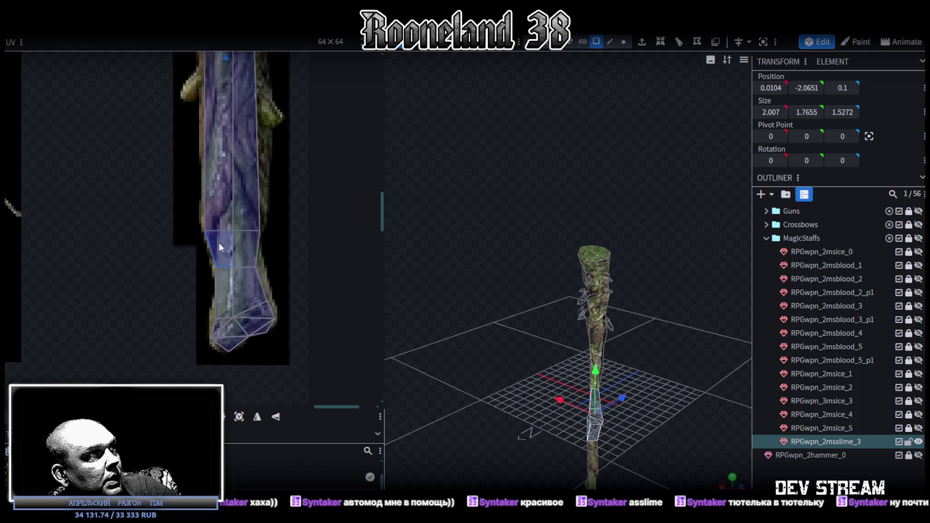
pyautogui.scroll(-3)
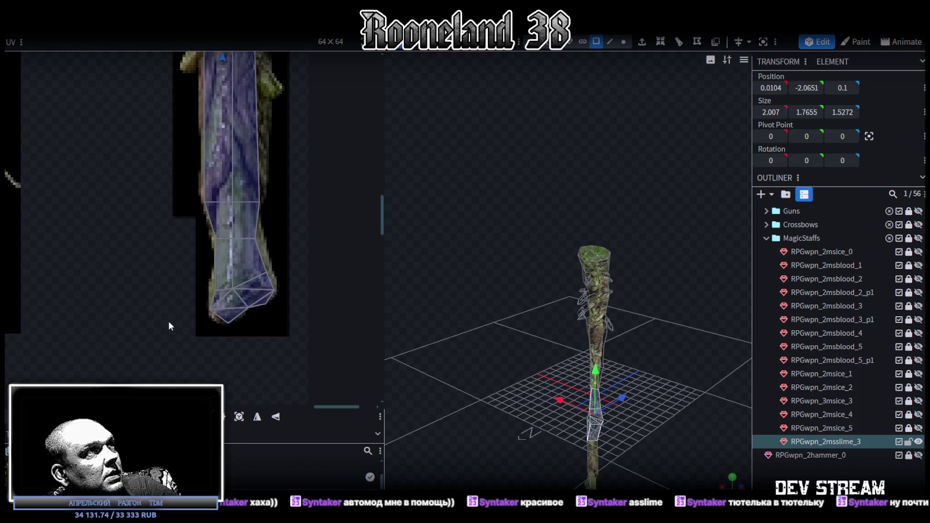
pyautogui.moveTo(169, 321); pyautogui.dragTo(298, 178)
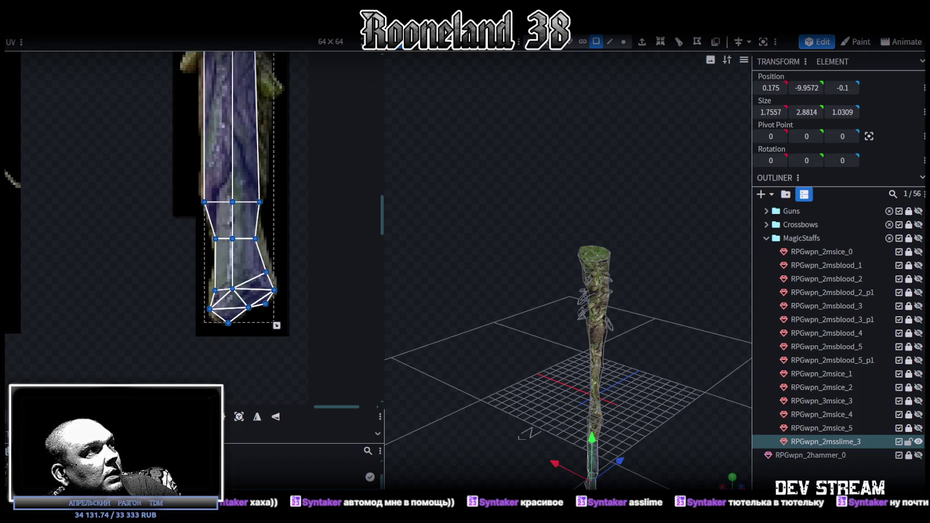
pyautogui.press('Up')
pyautogui.press('Up')
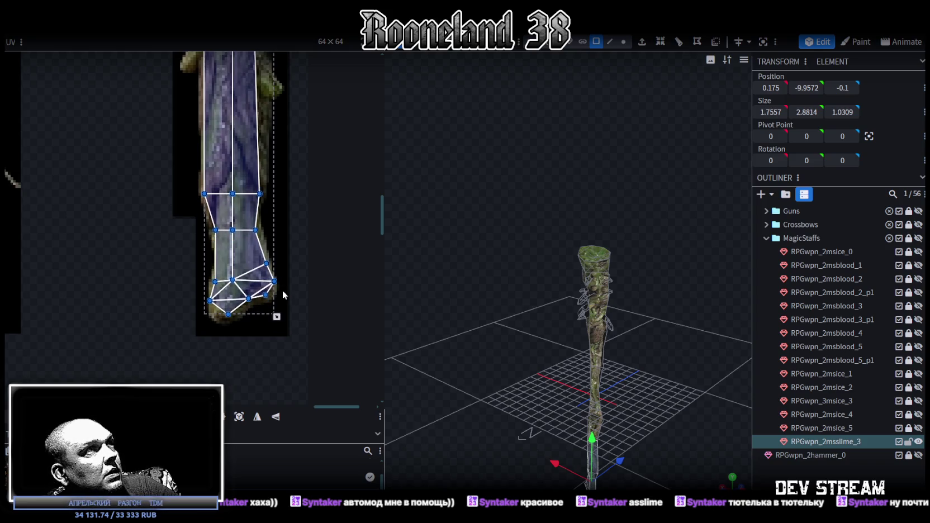
# - Raise the middle trunk UV vertices up along the staff texture
pyautogui.scroll(-3)
pyautogui.scroll(3)
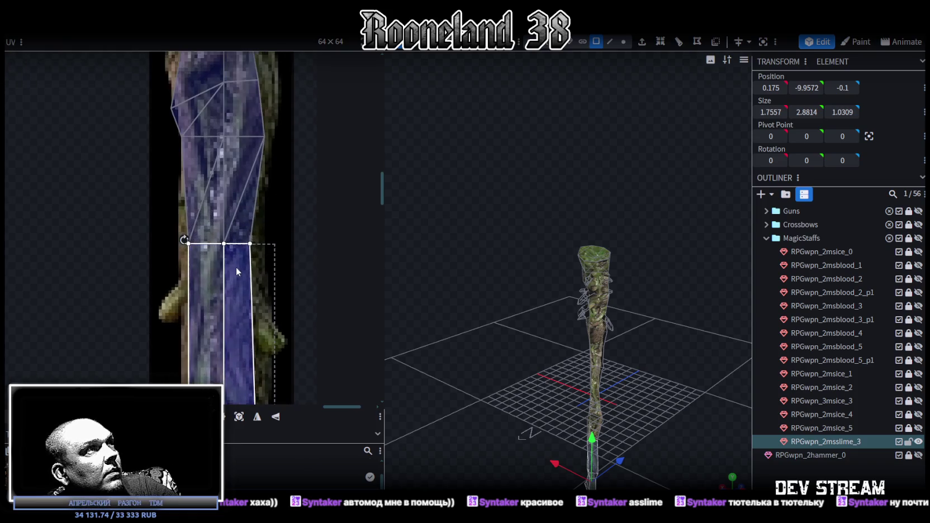
pyautogui.scroll(-3)
pyautogui.moveTo(220, 181); pyautogui.dragTo(227, 187)
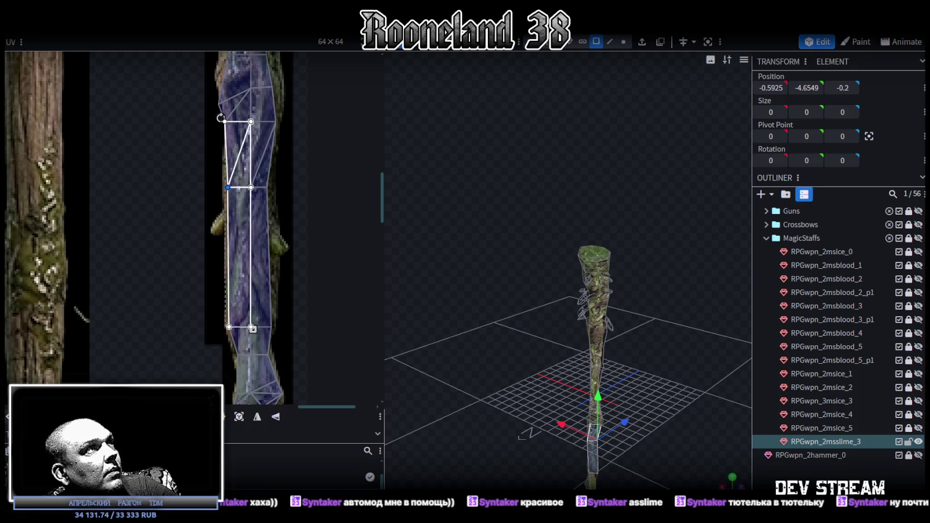
pyautogui.click(266, 188)
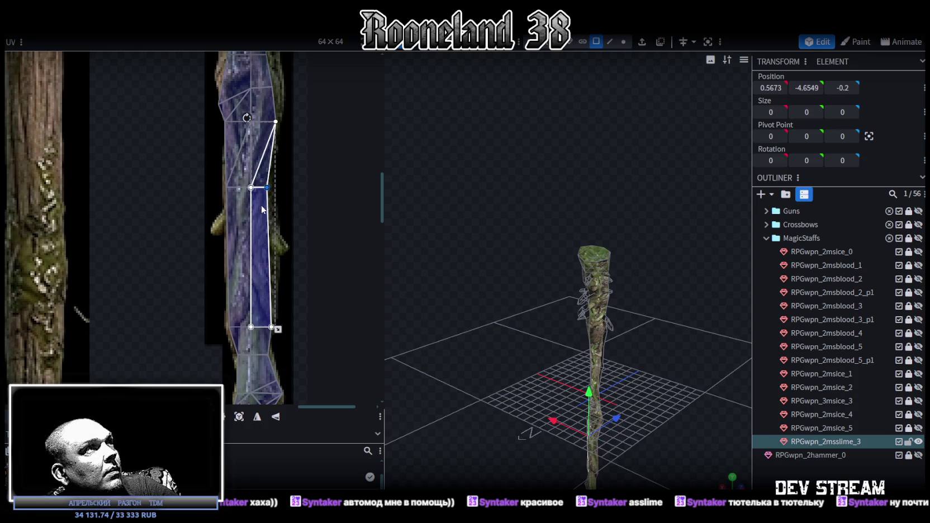
pyautogui.scroll(3)
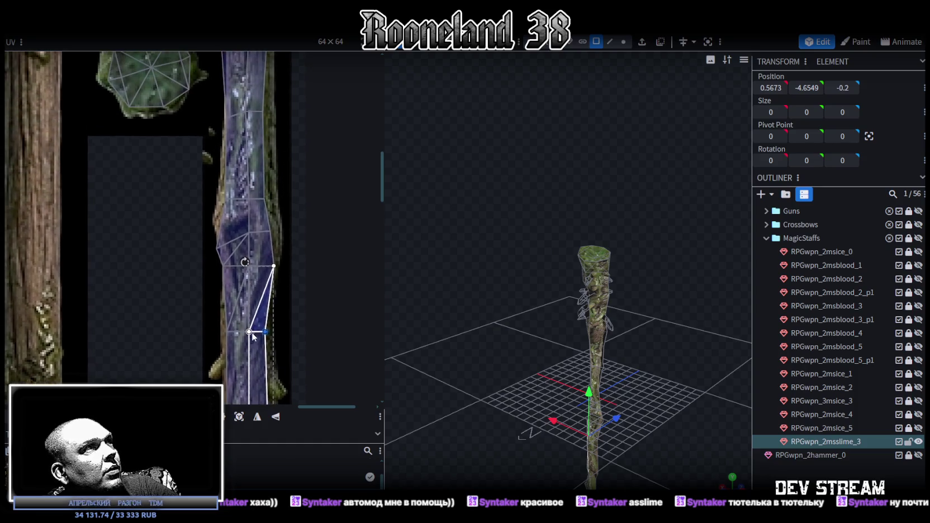
pyautogui.moveTo(197, 287); pyautogui.dragTo(300, 192)
pyautogui.scroll(3)
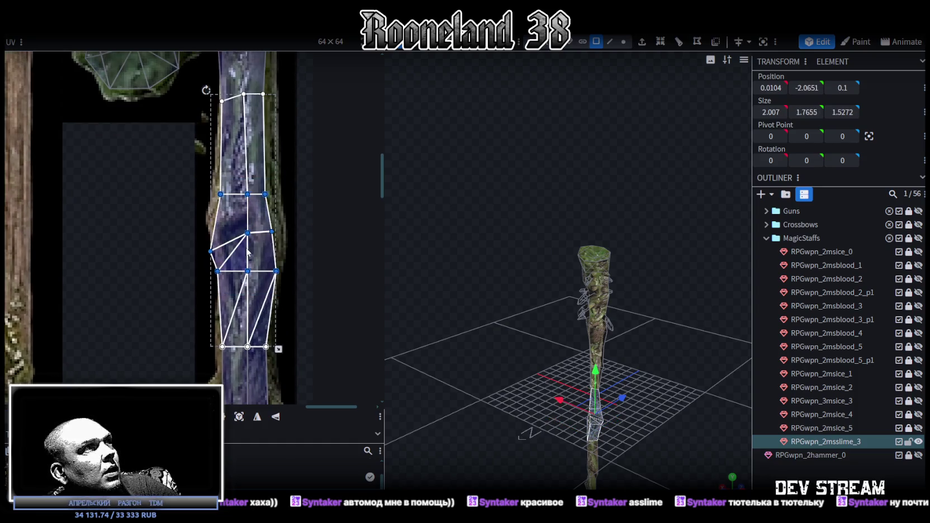
pyautogui.moveTo(247, 232); pyautogui.dragTo(247, 203)
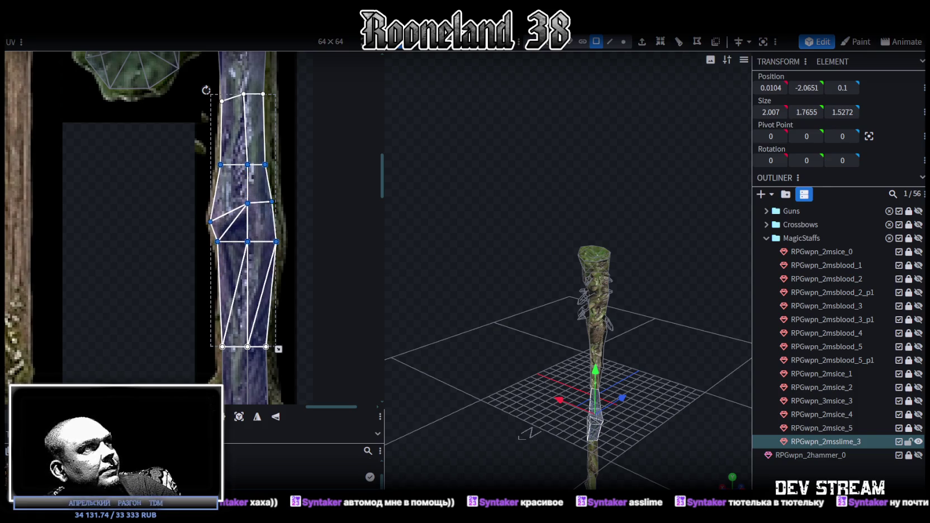
# - Nudge the trunk strip's selected UV vertices slightly right
pyautogui.scroll(3)
pyautogui.moveTo(290, 195); pyautogui.dragTo(251, 255)
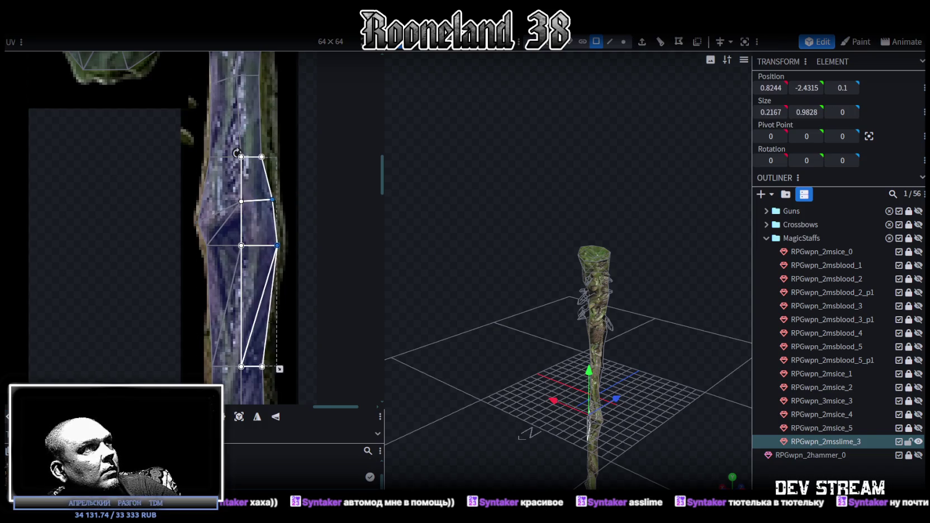
pyautogui.scroll(-3)
pyautogui.scroll(3)
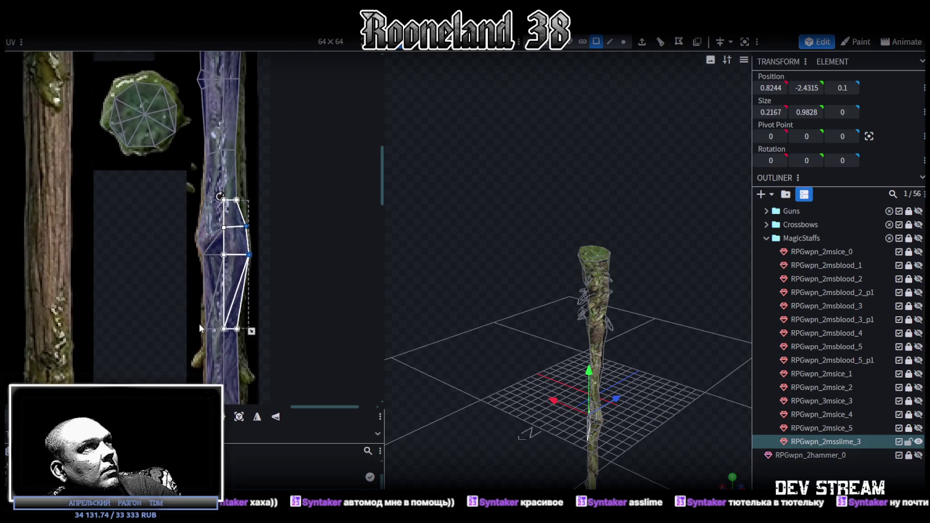
pyautogui.scroll(3)
pyautogui.scroll(3)
pyautogui.scroll(3)
pyautogui.moveTo(153, 133); pyautogui.dragTo(231, 324)
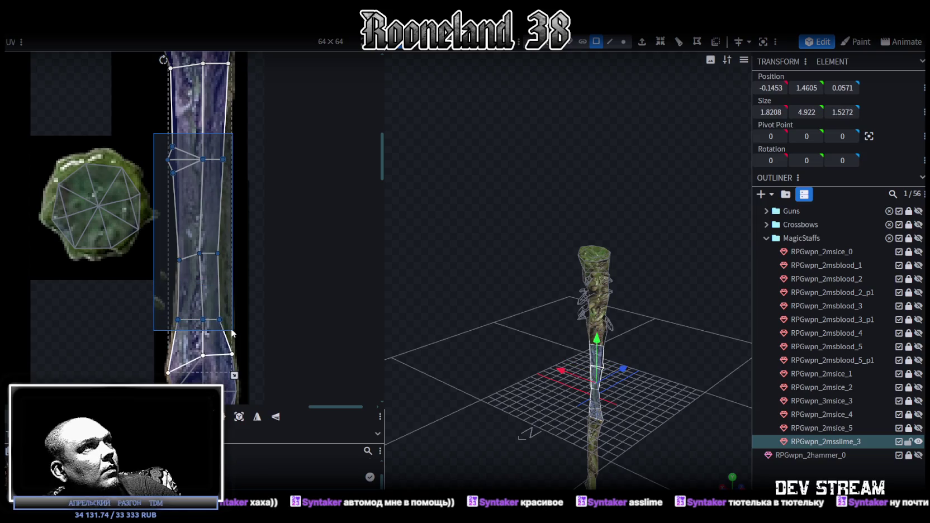
pyautogui.press('Right')
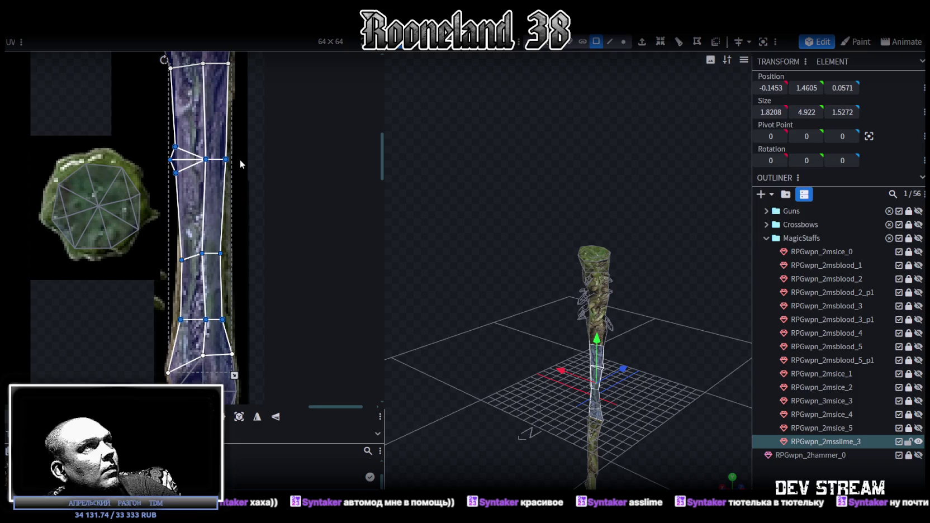
# - Shift the lower strip's right-edge UV vertices further right
pyautogui.moveTo(231, 361); pyautogui.dragTo(199, 156)
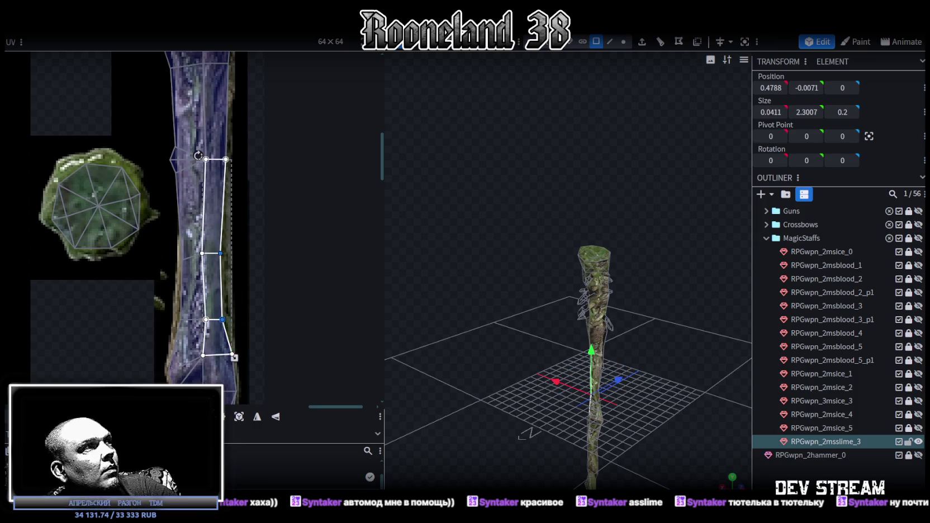
pyautogui.press('Right')
pyautogui.press('Right')
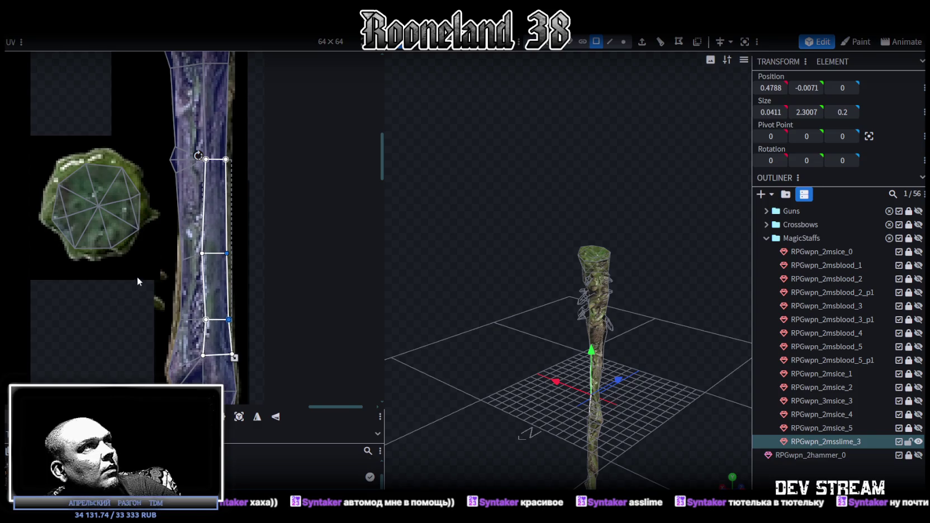
pyautogui.scroll(3)
pyautogui.scroll(3)
pyautogui.scroll(3)
pyautogui.moveTo(234, 267); pyautogui.dragTo(207, 101)
pyautogui.press('Right')
pyautogui.press('Right')
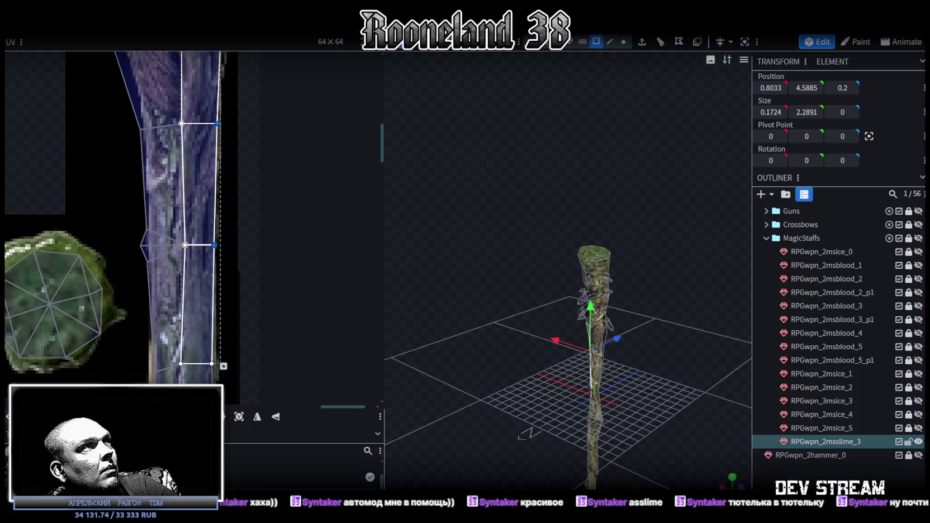
# - Shift the left strip's edge vertices right and move its lower vertices up
pyautogui.moveTo(128, 192); pyautogui.dragTo(149, 272)
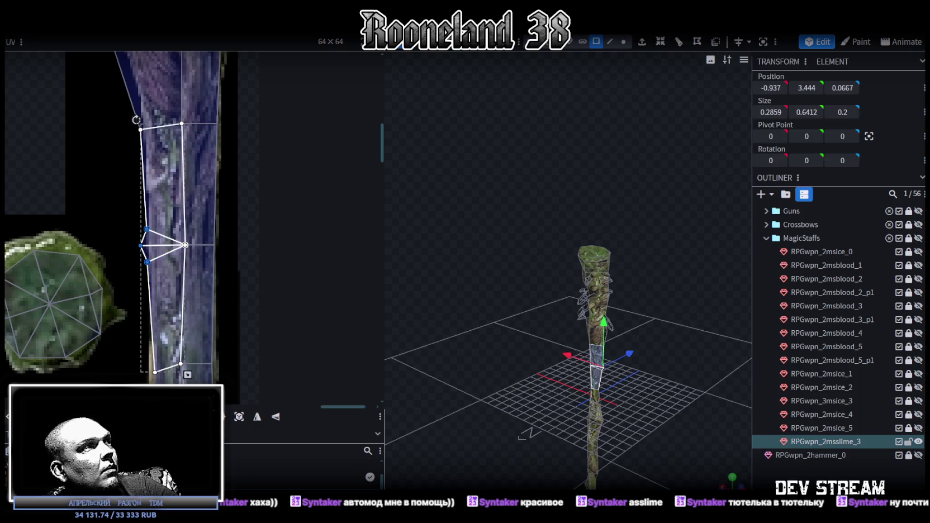
pyautogui.press('Right')
pyautogui.press('Right')
pyautogui.press('Right')
pyautogui.press('Right')
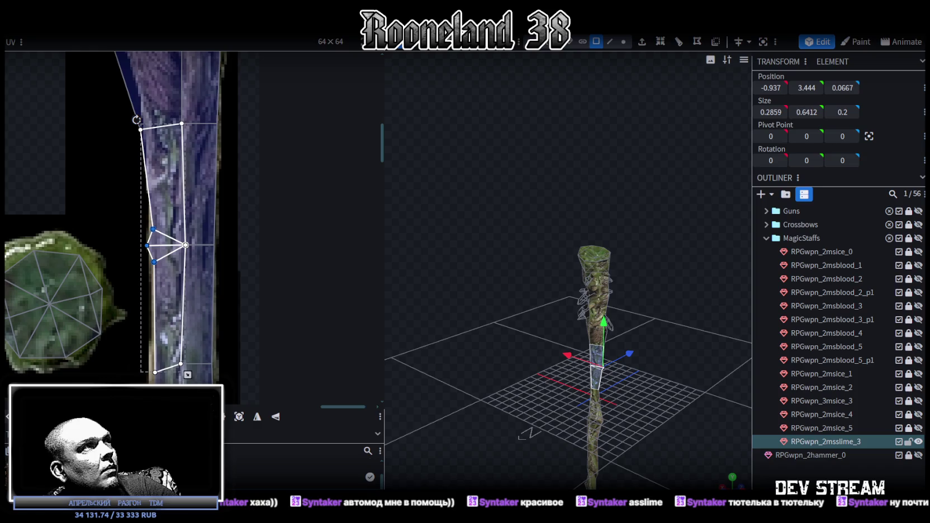
pyautogui.scroll(3)
pyautogui.moveTo(132, 337); pyautogui.dragTo(231, 267)
pyautogui.press('Up')
pyautogui.press('Up')
pyautogui.press('Up')
pyautogui.press('Up')
pyautogui.press('Up')
pyautogui.press('Up')
pyautogui.press('Up')
pyautogui.press('Up')
pyautogui.press('Up')
pyautogui.press('Up')
pyautogui.press('Up')
pyautogui.press('Up')
pyautogui.press('Up')
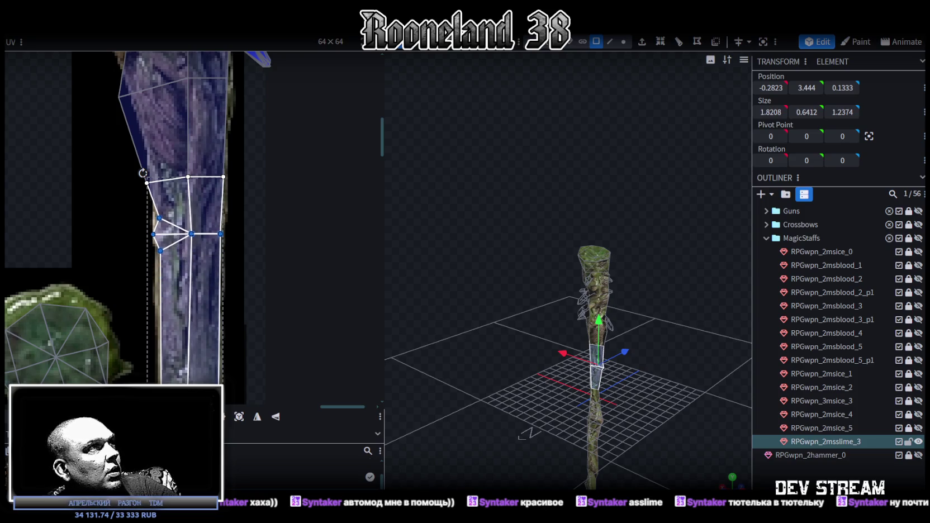
# - Move the middle row of trunk UV points up
pyautogui.scroll(3)
pyautogui.scroll(3)
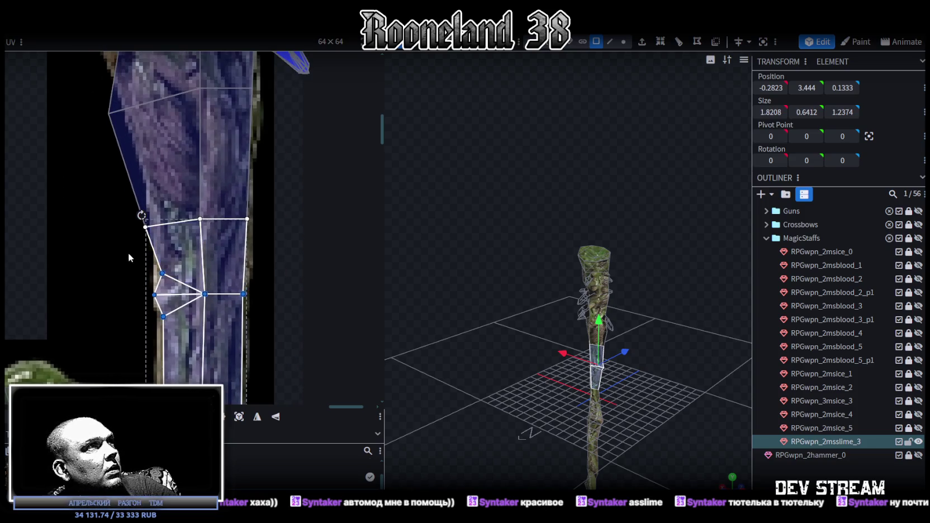
pyautogui.moveTo(124, 255); pyautogui.dragTo(161, 206)
pyautogui.moveTo(106, 247); pyautogui.dragTo(242, 197)
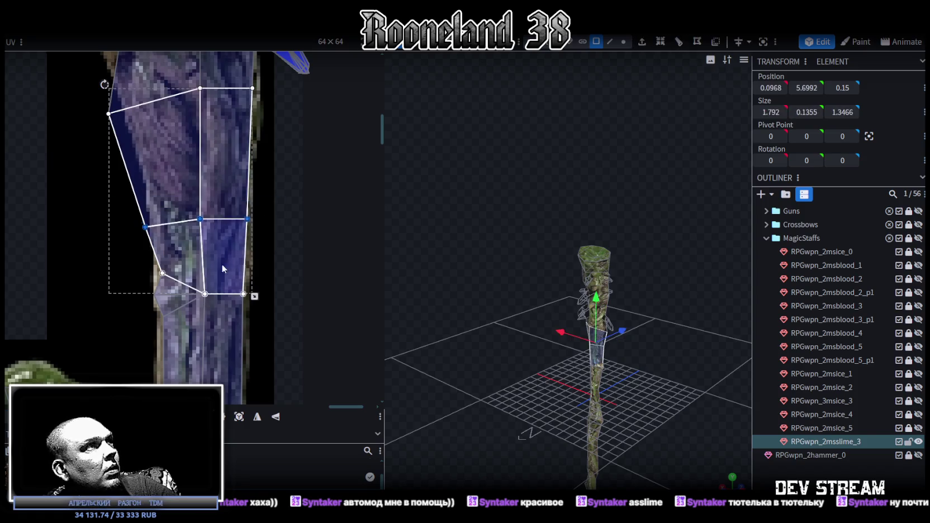
pyautogui.scroll(3)
pyautogui.press('Up')
pyautogui.press('Up')
pyautogui.press('Up')
pyautogui.press('Up')
pyautogui.press('Up')
pyautogui.press('Up')
pyautogui.press('Up')
pyautogui.press('Up')
pyautogui.press('Up')
pyautogui.press('Up')
pyautogui.press('Up')
pyautogui.press('Up')
pyautogui.press('Up')
pyautogui.press('Up')
# - Pull a lower corner point of the trunk face up to reshape it
pyautogui.scroll(-3)
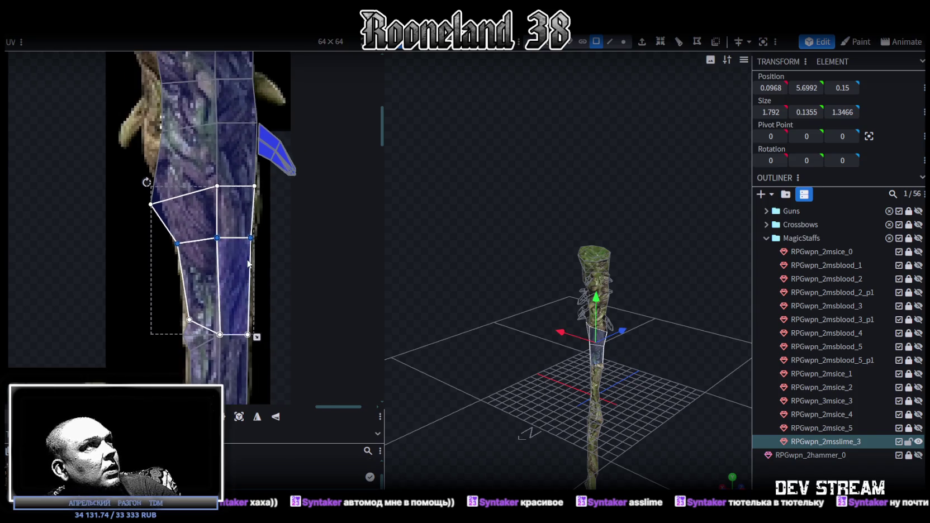
pyautogui.scroll(3)
pyautogui.moveTo(139, 346); pyautogui.dragTo(168, 306)
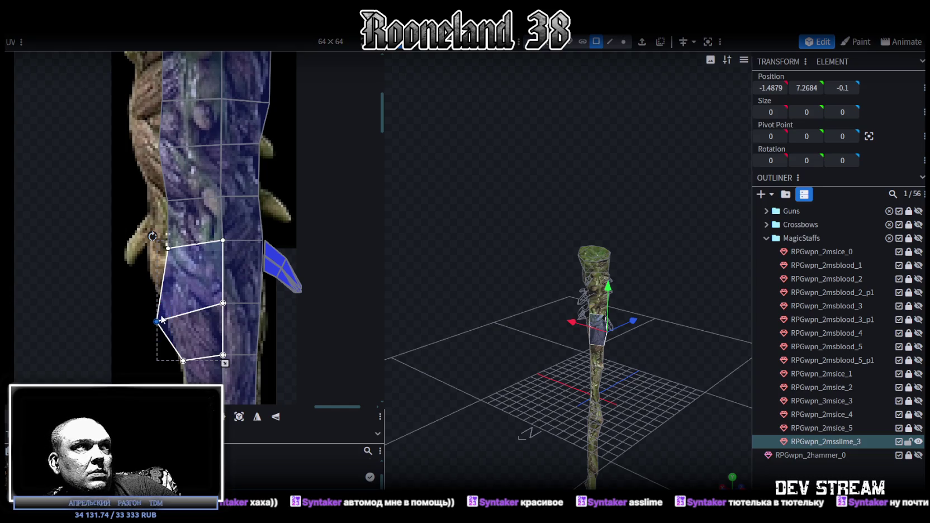
pyautogui.moveTo(157, 323); pyautogui.dragTo(160, 287)
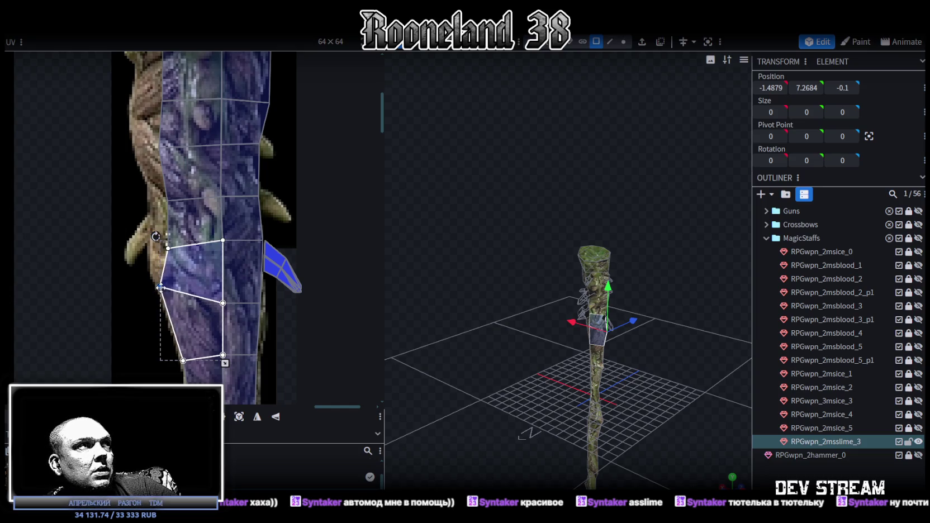
pyautogui.scroll(3)
pyautogui.scroll(3)
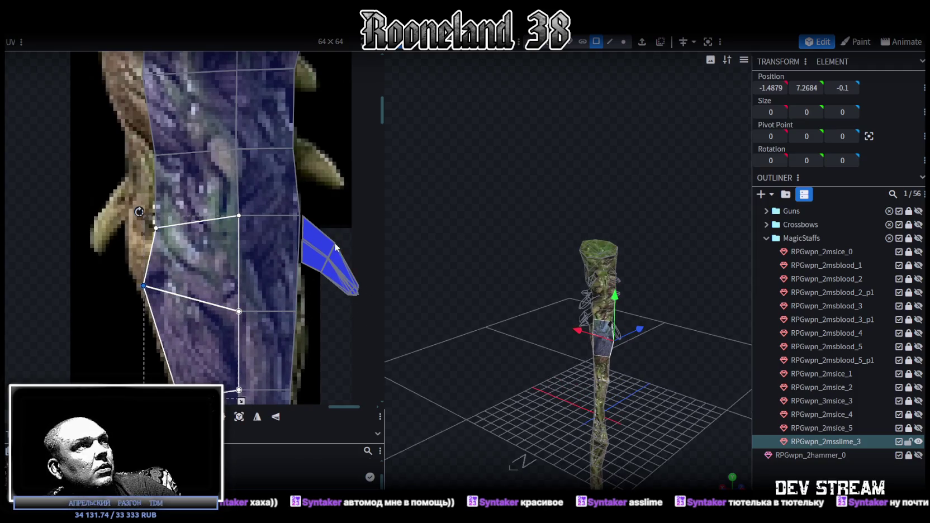
pyautogui.moveTo(306, 213); pyautogui.dragTo(365, 322)
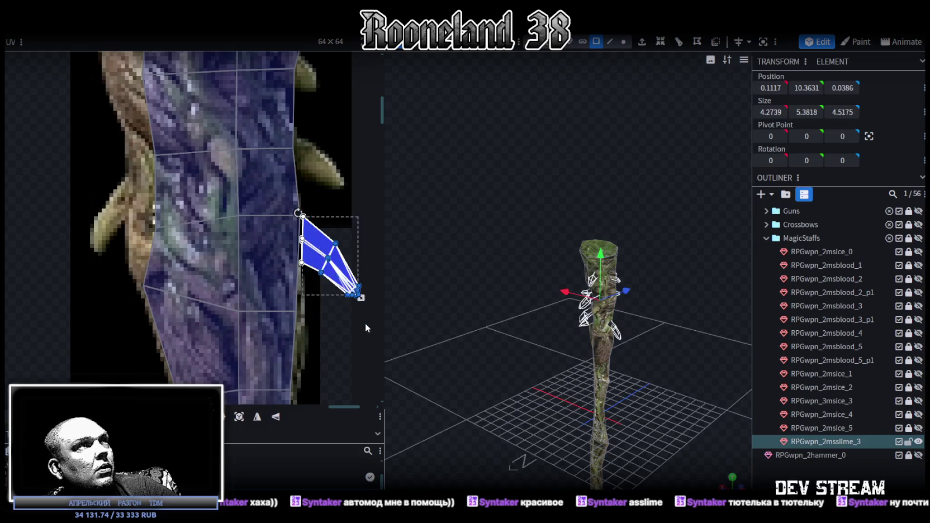
# - Place the spike UV on the left-edge thorn, mirrored on X, shrunk and slightly turned
pyautogui.scroll(-3)
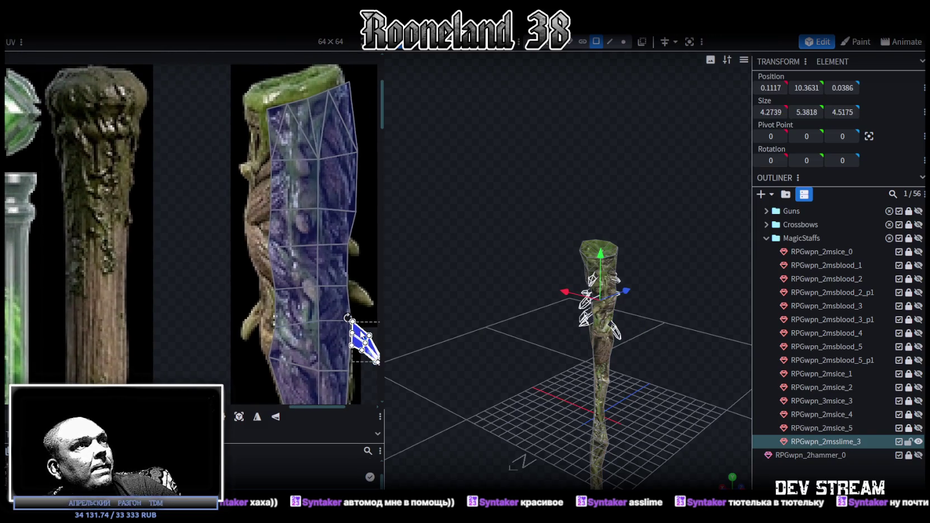
pyautogui.moveTo(362, 338); pyautogui.dragTo(254, 314)
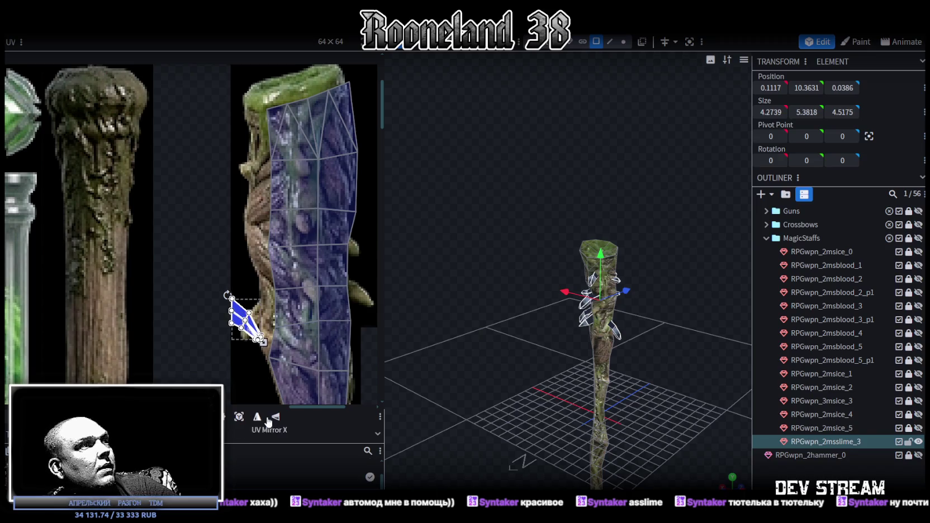
pyautogui.click(266, 417)
pyautogui.scroll(3)
pyautogui.moveTo(251, 288); pyautogui.dragTo(262, 264)
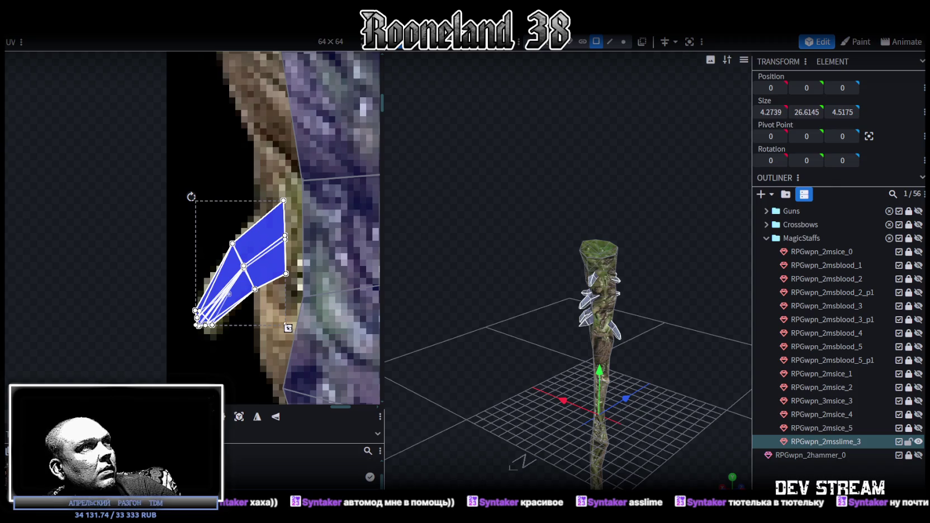
pyautogui.moveTo(288, 328); pyautogui.dragTo(275, 307)
pyautogui.moveTo(257, 267); pyautogui.dragTo(261, 281)
pyautogui.moveTo(195, 208); pyautogui.dragTo(192, 215)
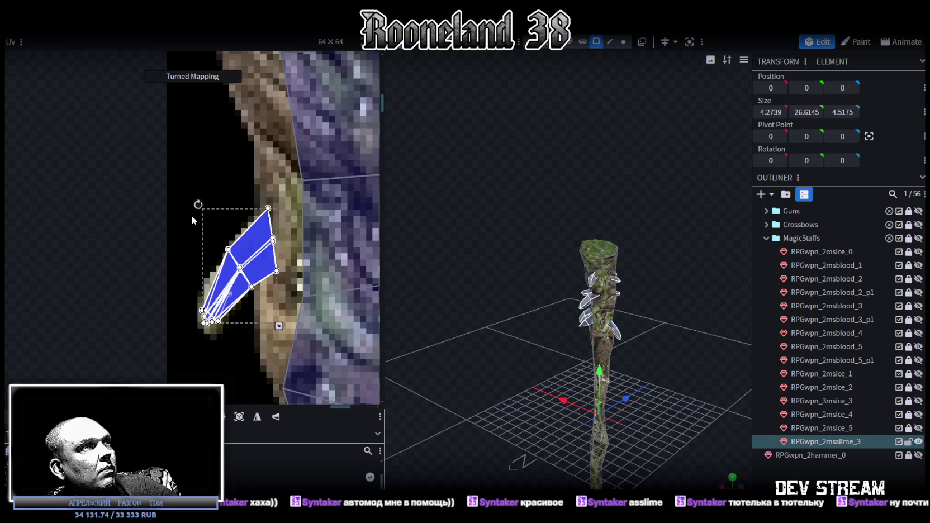
pyautogui.moveTo(249, 273); pyautogui.dragTo(253, 278)
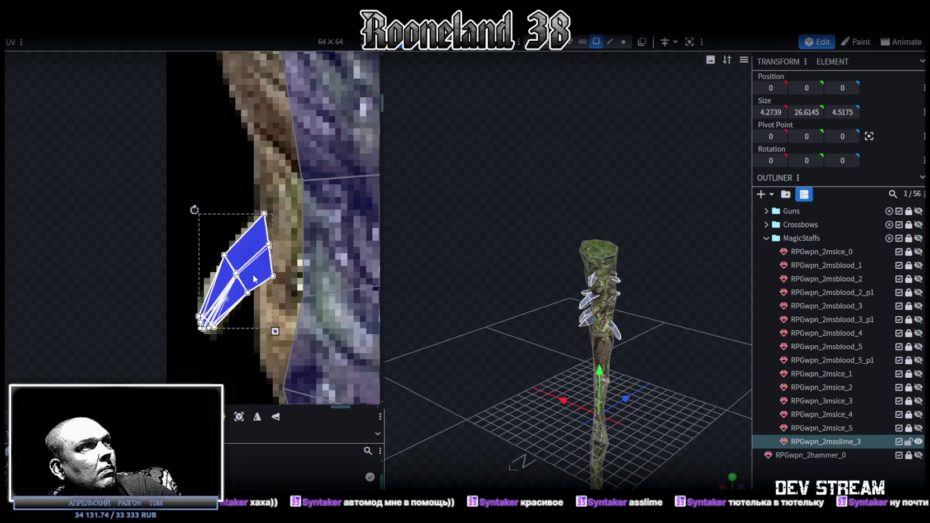
# - Orbit the model to inspect the staff and reselect the trunk faces
pyautogui.scroll(3)
pyautogui.moveTo(556, 361); pyautogui.dragTo(502, 343)
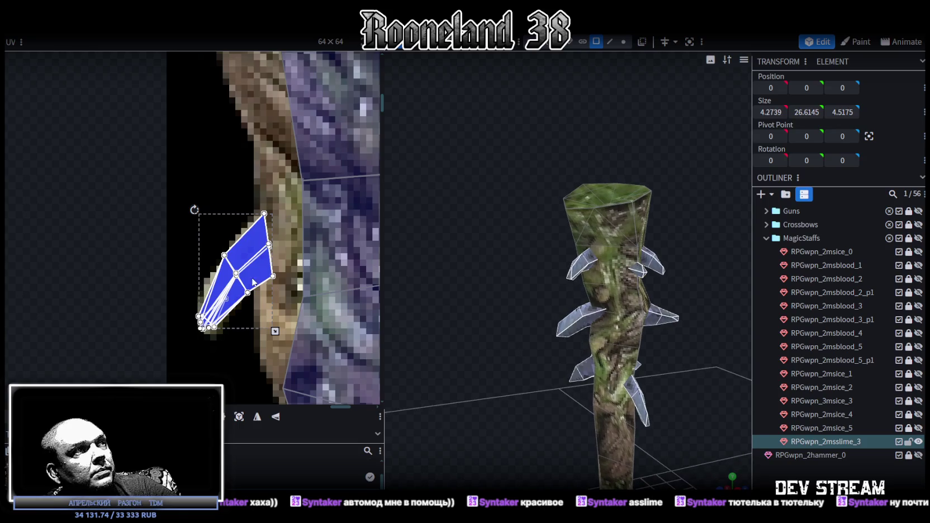
pyautogui.scroll(-3)
pyautogui.scroll(3)
pyautogui.click(292, 252)
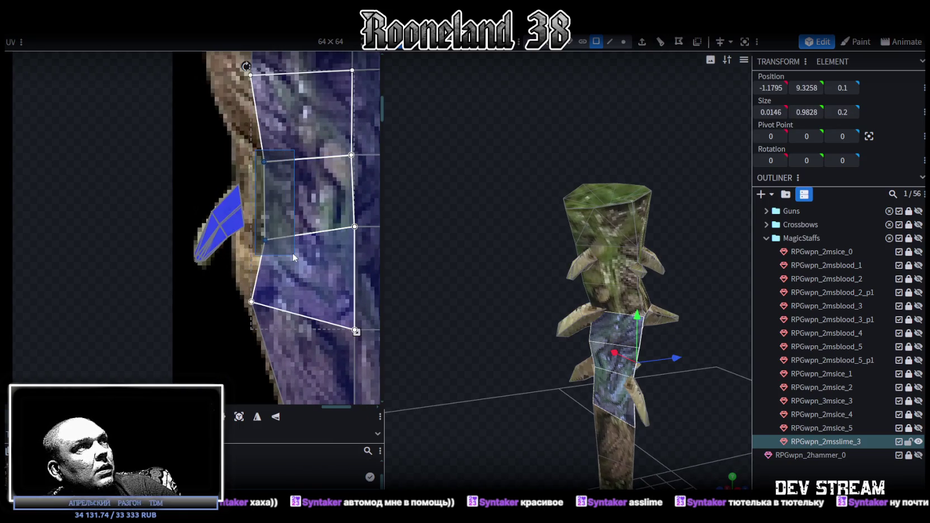
# - Shift the trunk faces' left-edge UV points left to the trunk's left edge
pyautogui.press('Left')
pyautogui.press('Left')
pyautogui.press('Left')
pyautogui.press('Left')
pyautogui.press('Left')
pyautogui.press('Left')
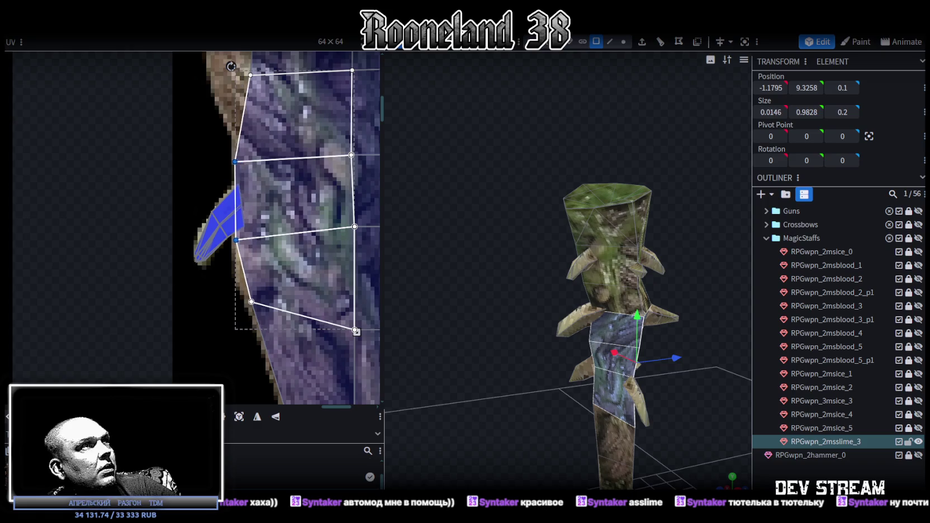
pyautogui.scroll(-3)
pyautogui.scroll(-3)
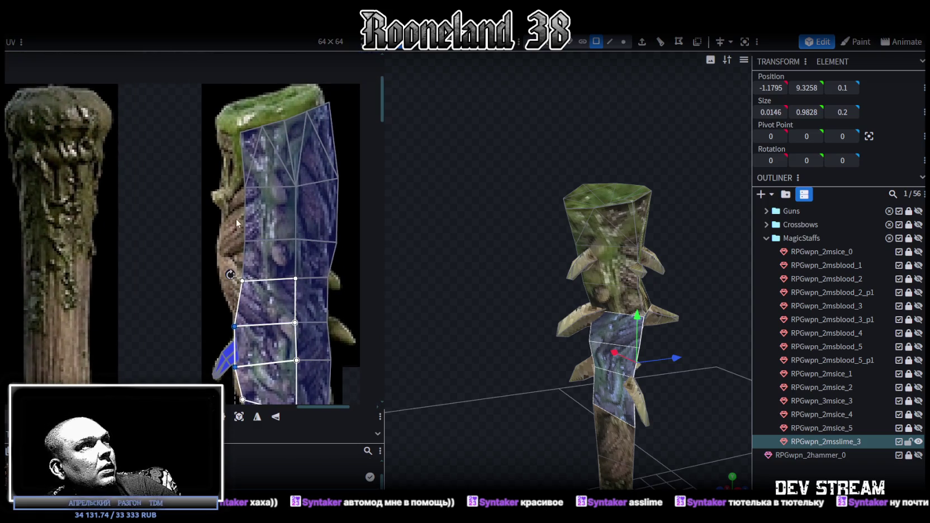
pyautogui.moveTo(216, 218); pyautogui.dragTo(256, 294)
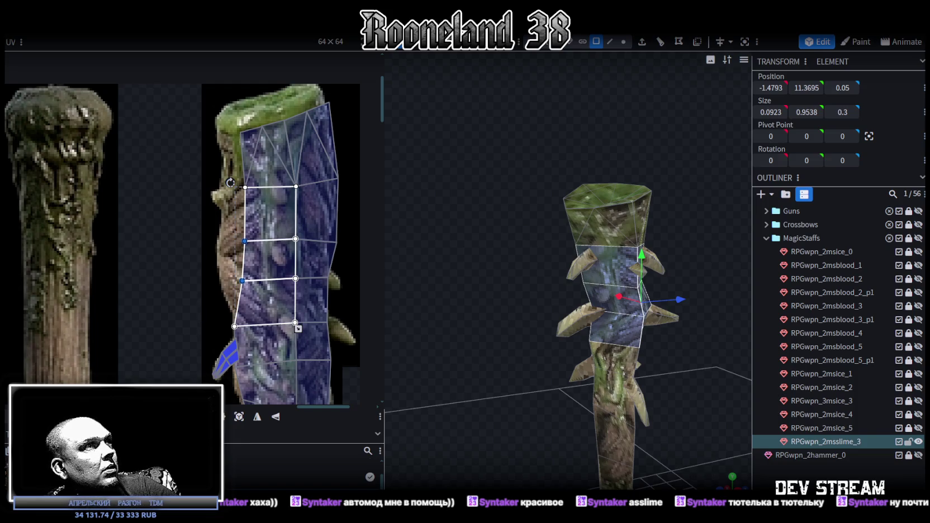
pyautogui.press('Left')
pyautogui.press('Left')
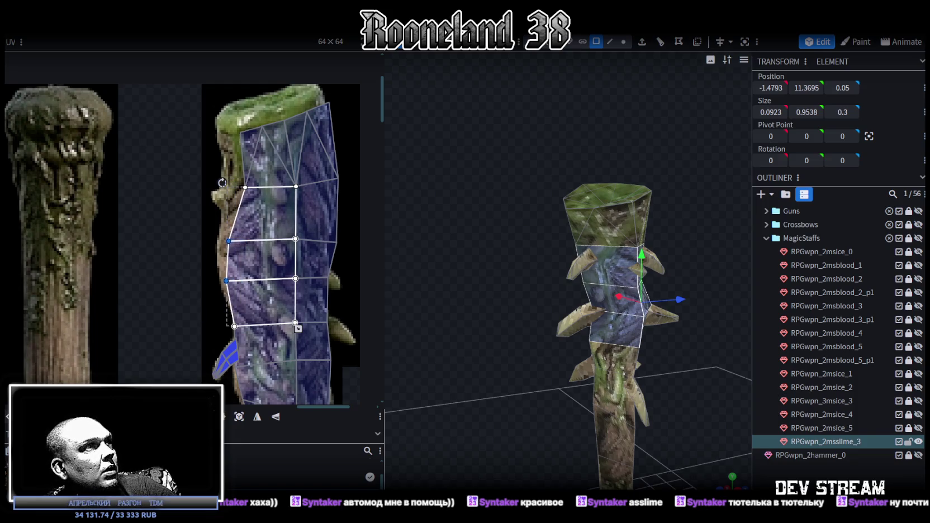
pyautogui.scroll(3)
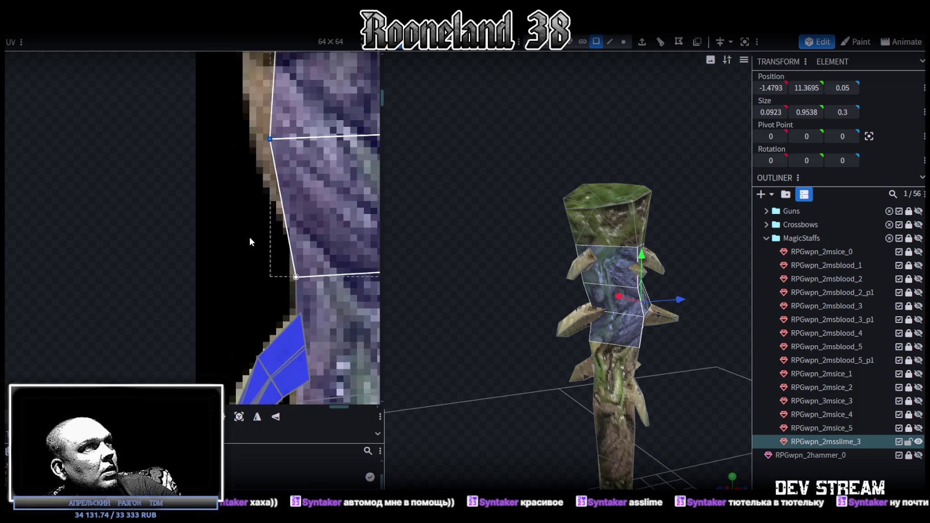
pyautogui.moveTo(250, 246); pyautogui.dragTo(321, 285)
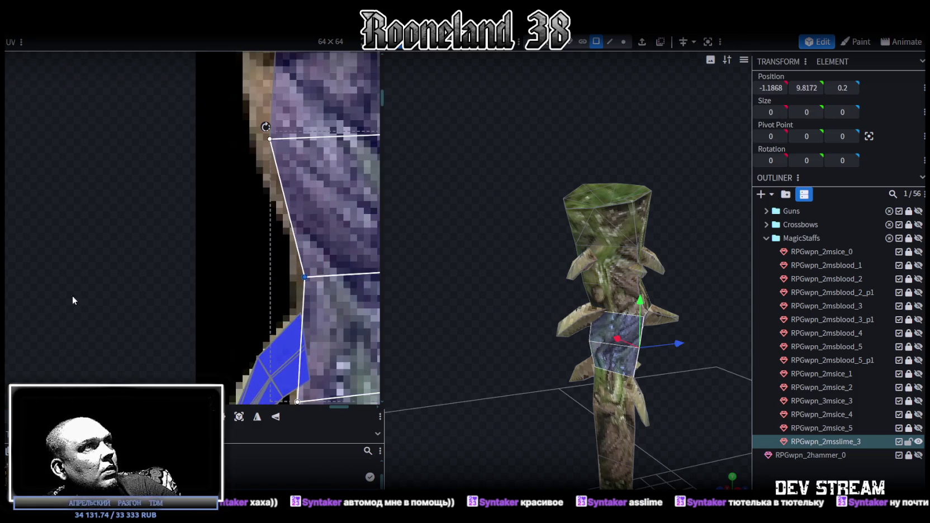
pyautogui.scroll(3)
pyautogui.click(273, 289)
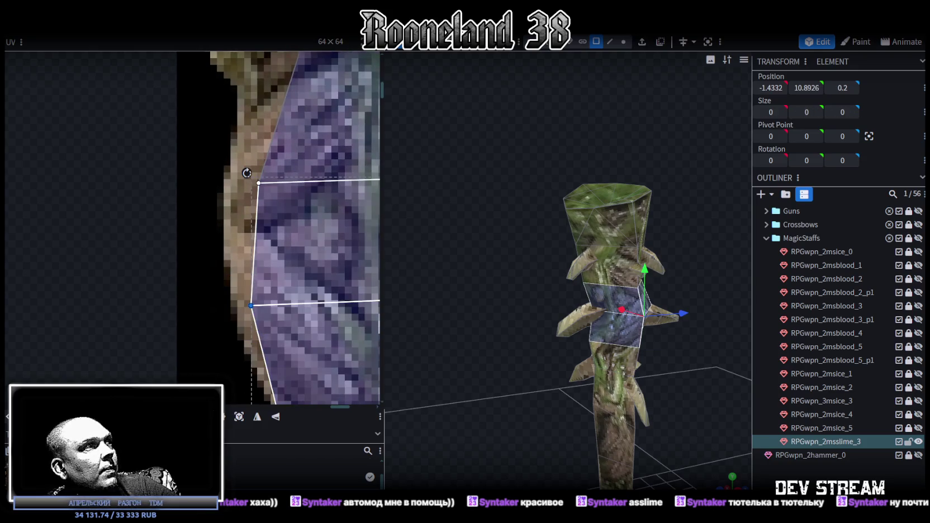
pyautogui.scroll(-3)
pyautogui.click(268, 285)
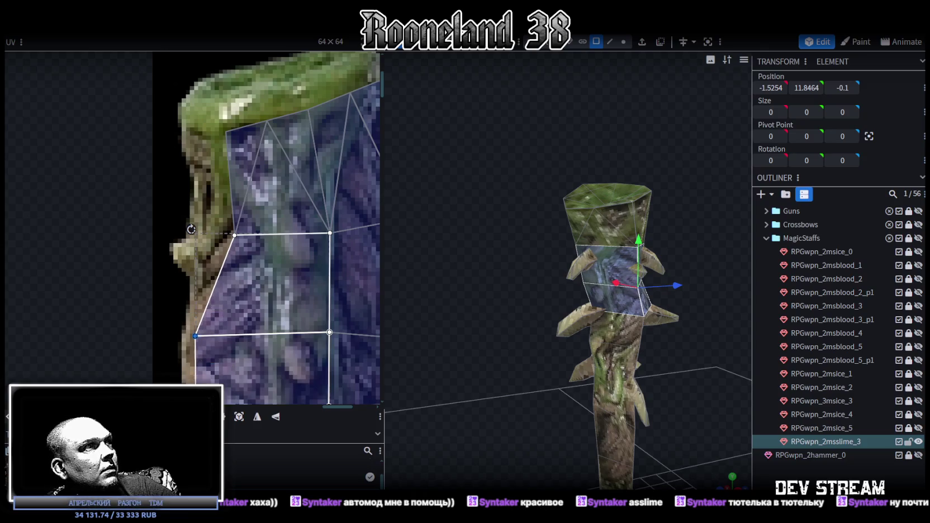
pyautogui.scroll(-3)
# - Fit the top faces' UV points onto the green staff head
pyautogui.moveTo(223, 227); pyautogui.dragTo(363, 355)
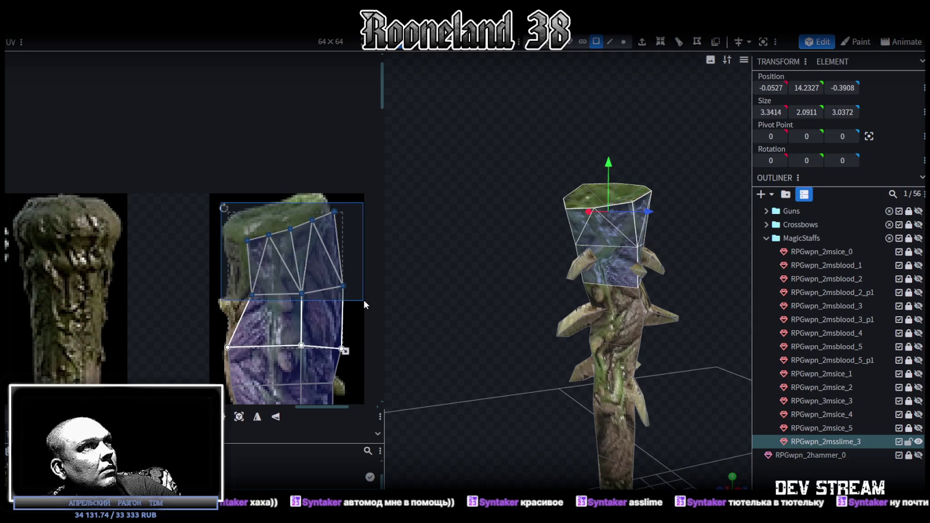
pyautogui.moveTo(302, 268); pyautogui.dragTo(291, 268)
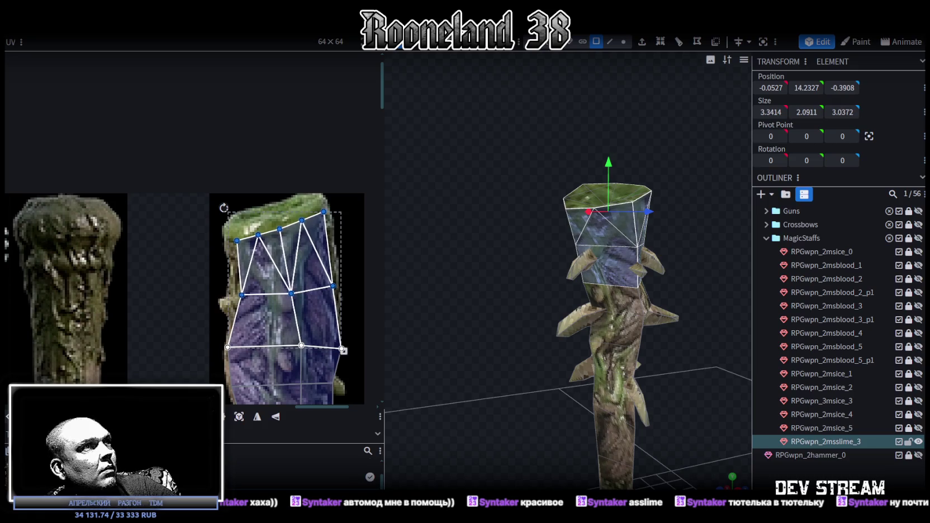
pyautogui.moveTo(291, 268); pyautogui.dragTo(292, 268)
pyautogui.moveTo(203, 221); pyautogui.dragTo(249, 314)
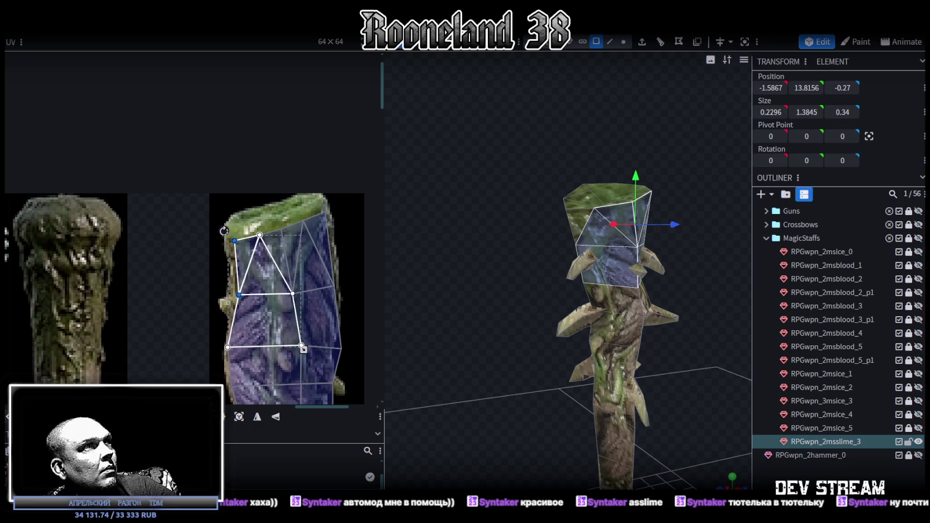
pyautogui.moveTo(247, 218); pyautogui.dragTo(265, 281)
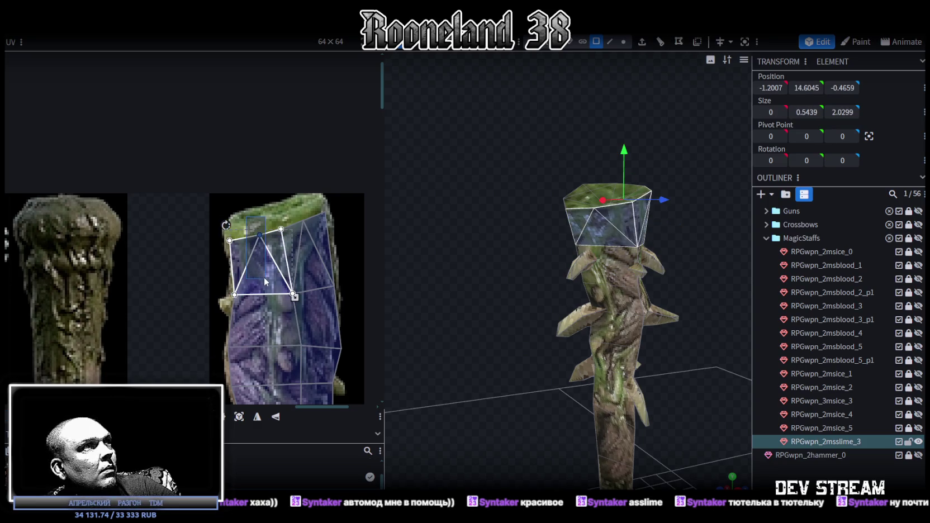
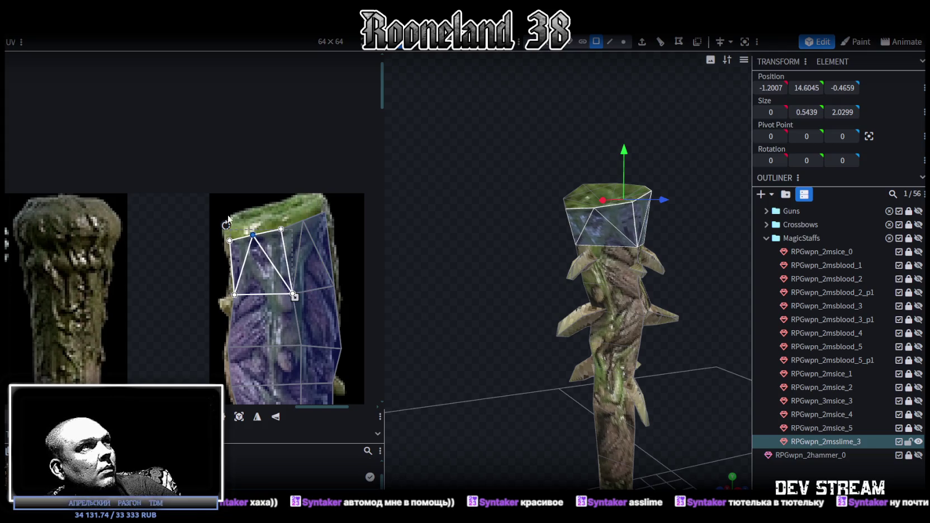
# - Raise the top row of cap UV vertices in the UV editor
pyautogui.moveTo(209, 202); pyautogui.dragTo(356, 253)
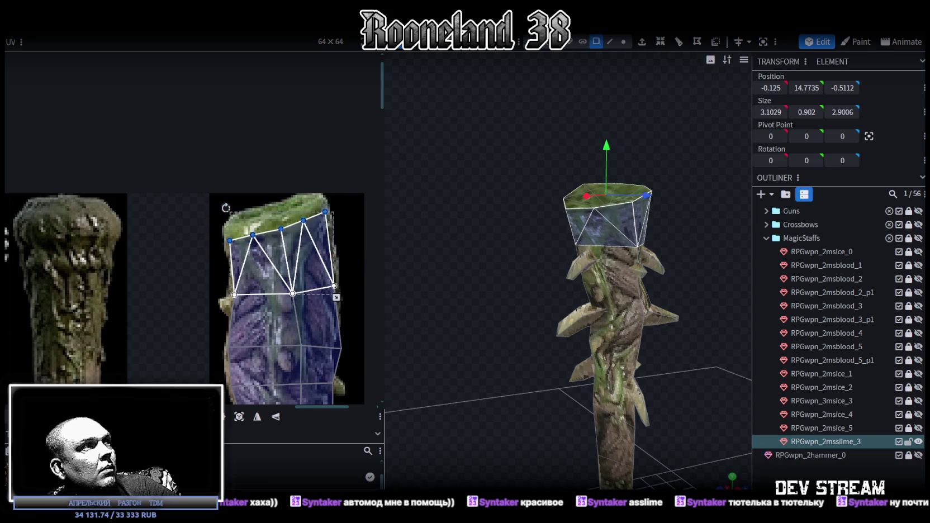
pyautogui.press('Up')
pyautogui.press('Up')
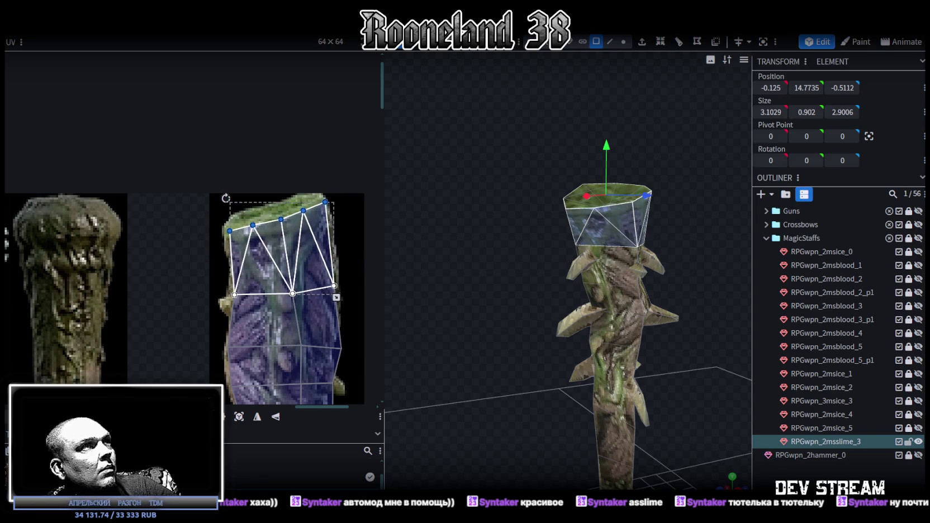
pyautogui.click(324, 201)
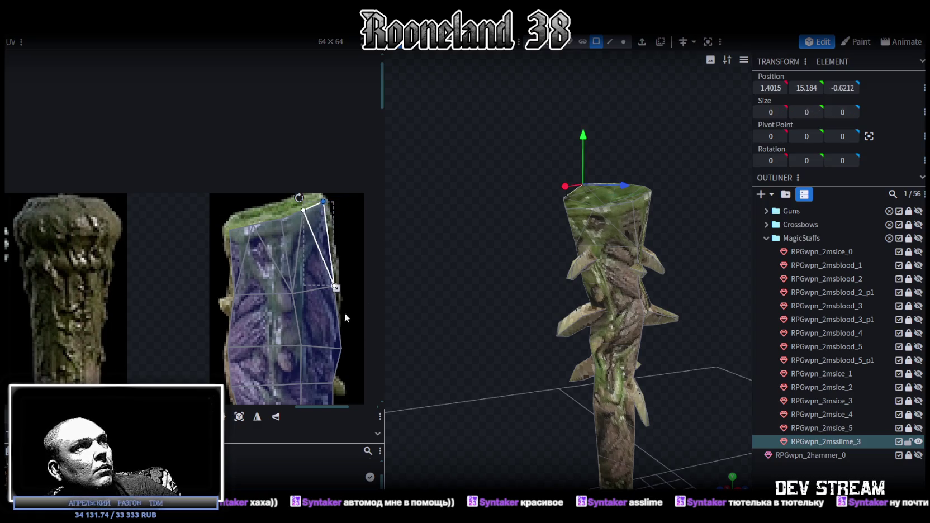
pyautogui.scroll(3)
pyautogui.scroll(-3)
# - Pull the right-side shaft UV vertices left onto the texture
pyautogui.moveTo(340, 248); pyautogui.dragTo(301, 281)
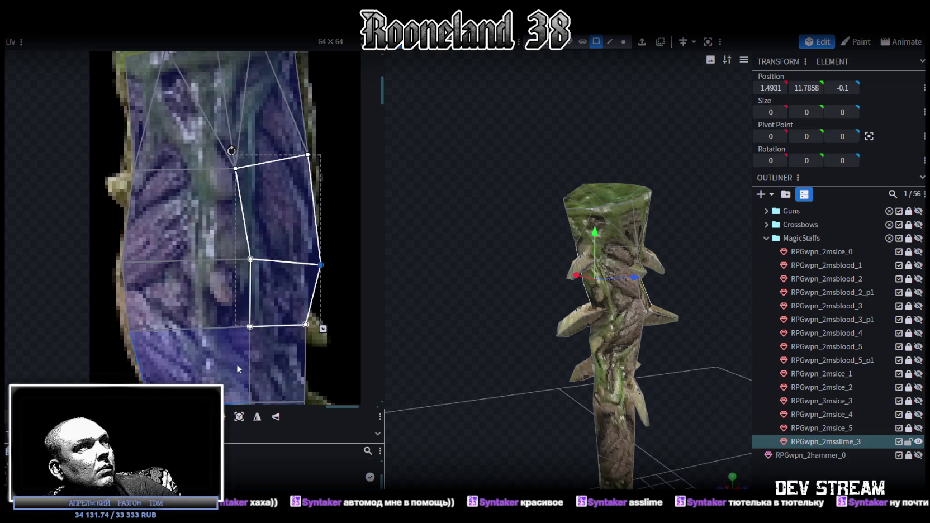
pyautogui.moveTo(343, 255); pyautogui.dragTo(282, 408)
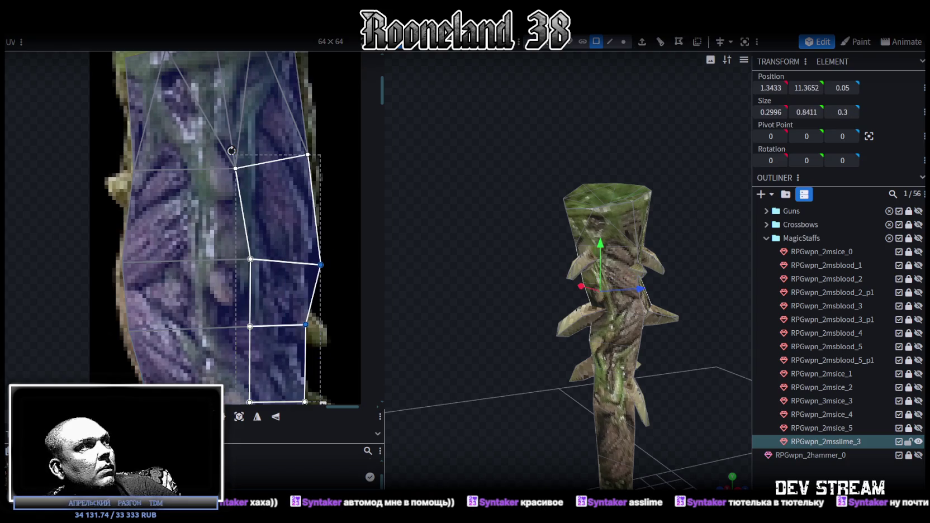
pyautogui.press('Left')
pyautogui.press('Left')
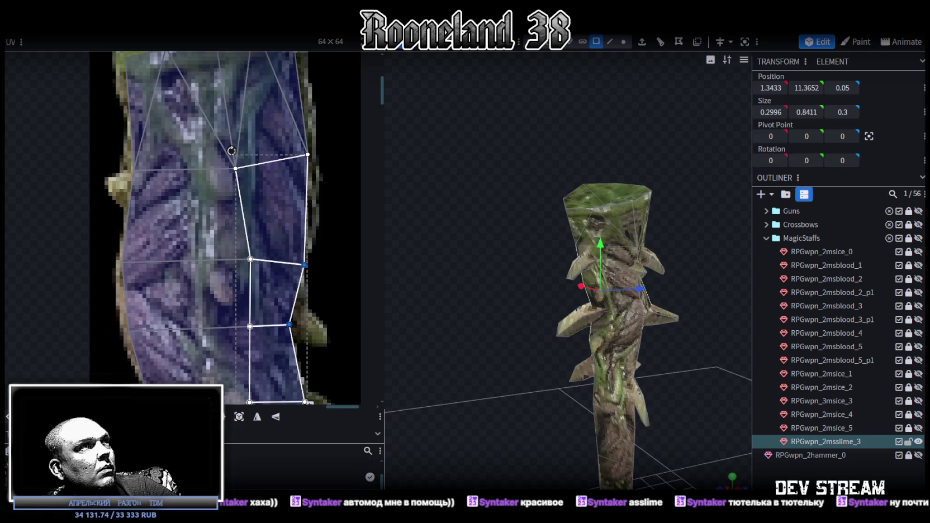
# - Reselect the staff mesh, pick a column of three UV faces, and orbit to inspect
pyautogui.press('Escape')
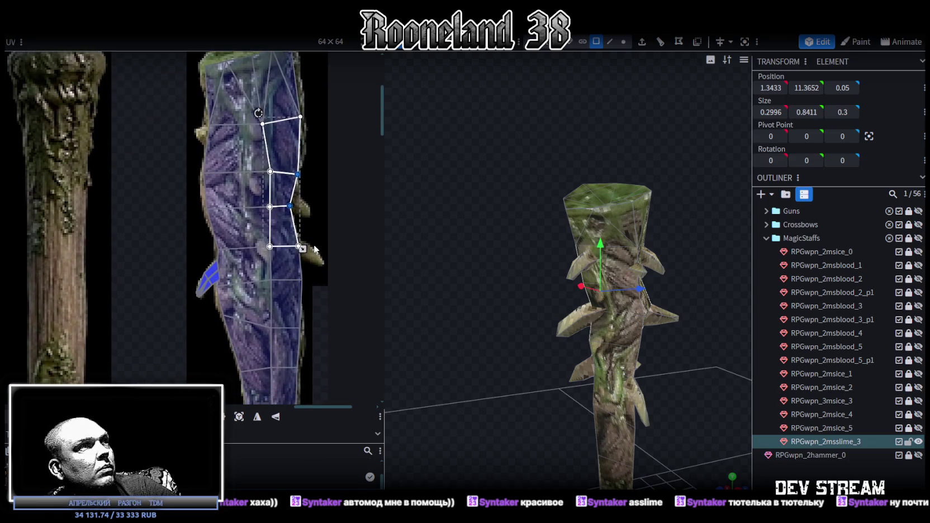
pyautogui.scroll(-3)
pyautogui.click(286, 282)
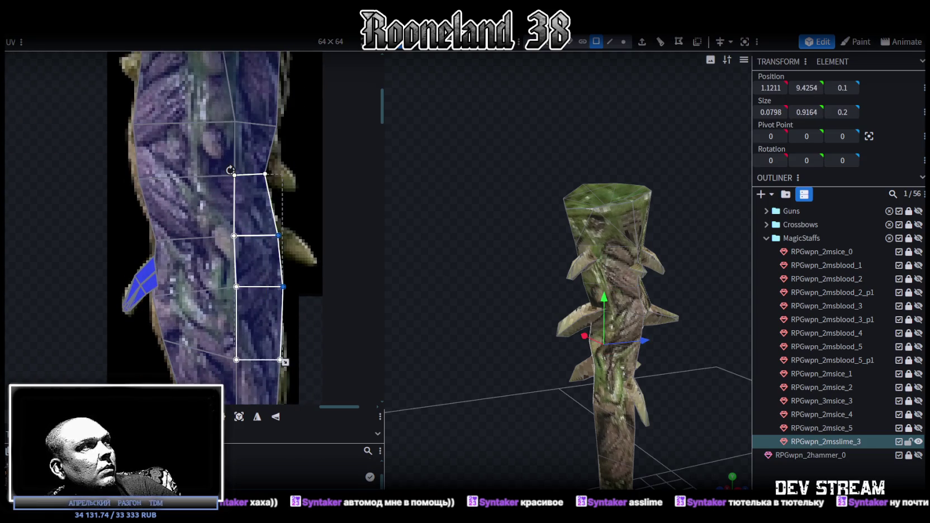
pyautogui.scroll(-3)
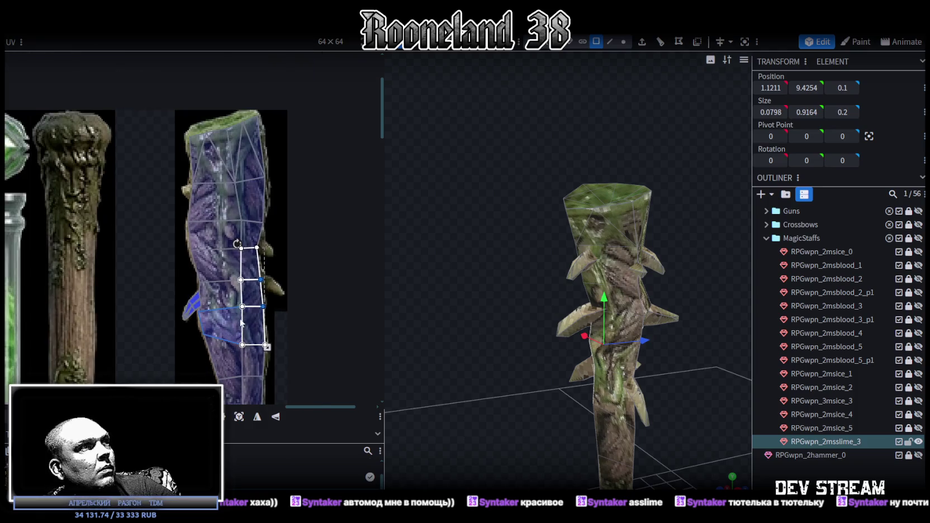
pyautogui.moveTo(637, 429); pyautogui.dragTo(479, 411)
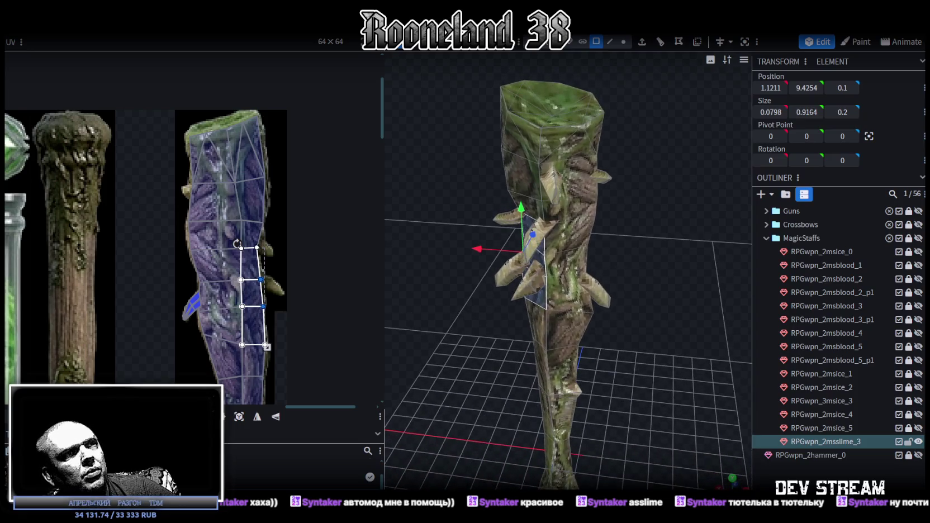
pyautogui.click(479, 412)
pyautogui.moveTo(635, 391); pyautogui.dragTo(612, 404)
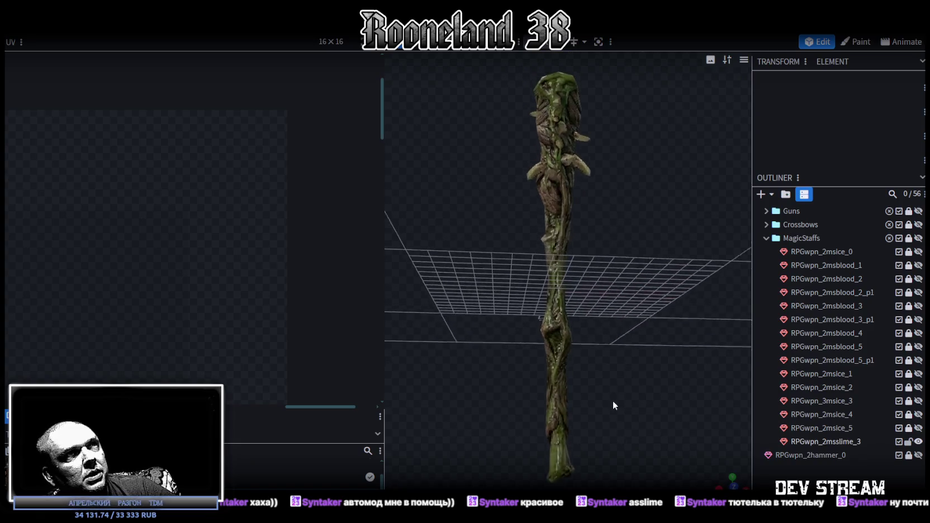
# - Select the RPGwpn_2msslime_3 staff mesh and orbit in close around it
pyautogui.click(563, 337)
pyautogui.moveTo(563, 337); pyautogui.dragTo(446, 340)
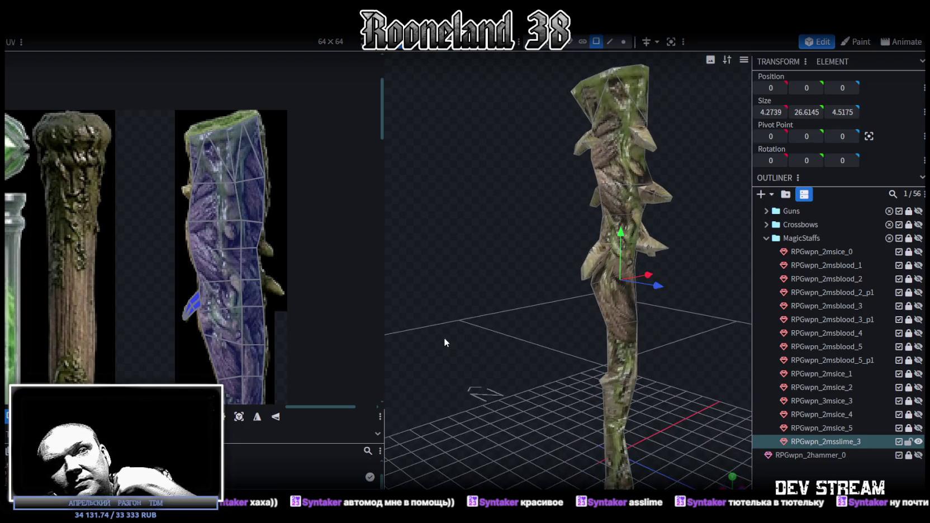
pyautogui.moveTo(529, 372); pyautogui.dragTo(503, 335)
pyautogui.scroll(-3)
pyautogui.scroll(-3)
pyautogui.scroll(-3)
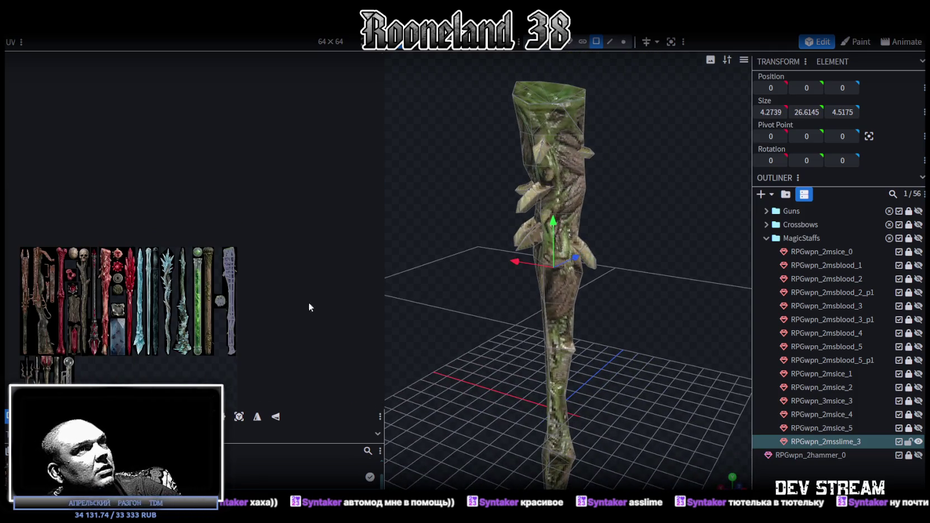
pyautogui.scroll(3)
pyautogui.moveTo(575, 366); pyautogui.dragTo(660, 350)
# - Zoom the UV editor, switch to side view, and select the octagonal top-cap UV island
pyautogui.scroll(3)
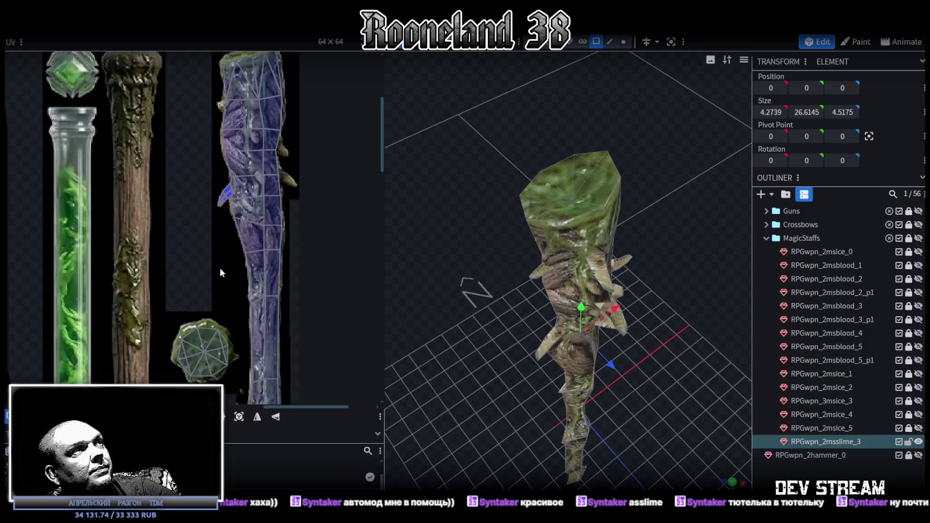
pyautogui.scroll(3)
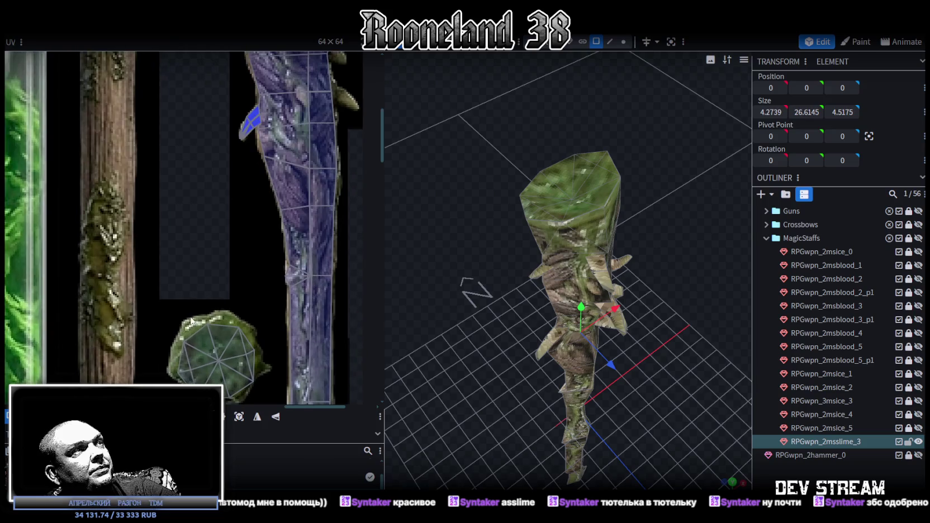
pyautogui.scroll(3)
pyautogui.press('KP_3')
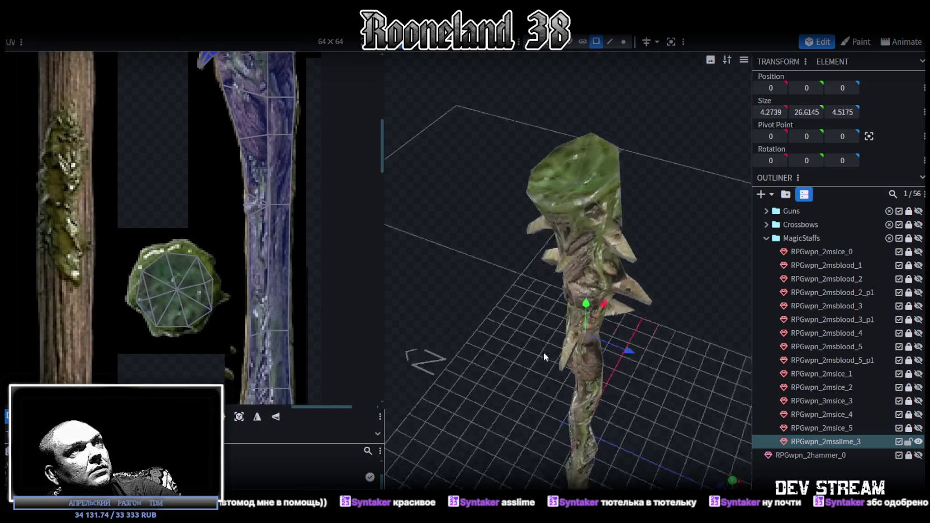
pyautogui.moveTo(123, 244); pyautogui.dragTo(228, 347)
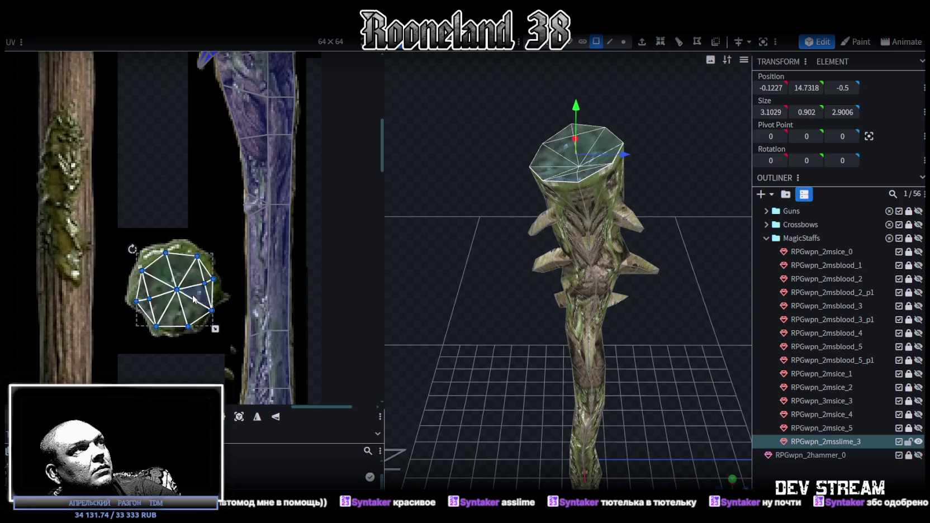
# - Rotate the octagonal top-cap UV island and nudge it slightly up-left
pyautogui.rightClick(193, 391)
pyautogui.click(257, 436)
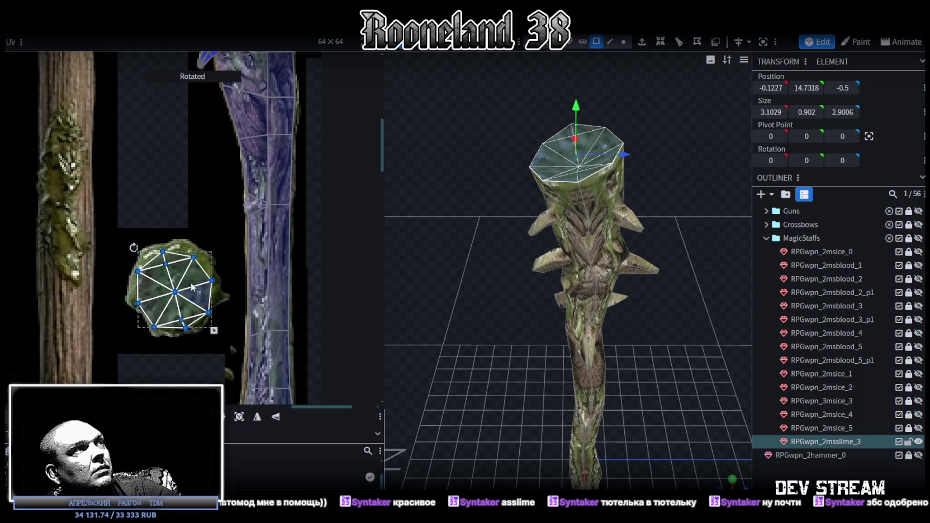
pyautogui.moveTo(193, 289); pyautogui.dragTo(193, 273)
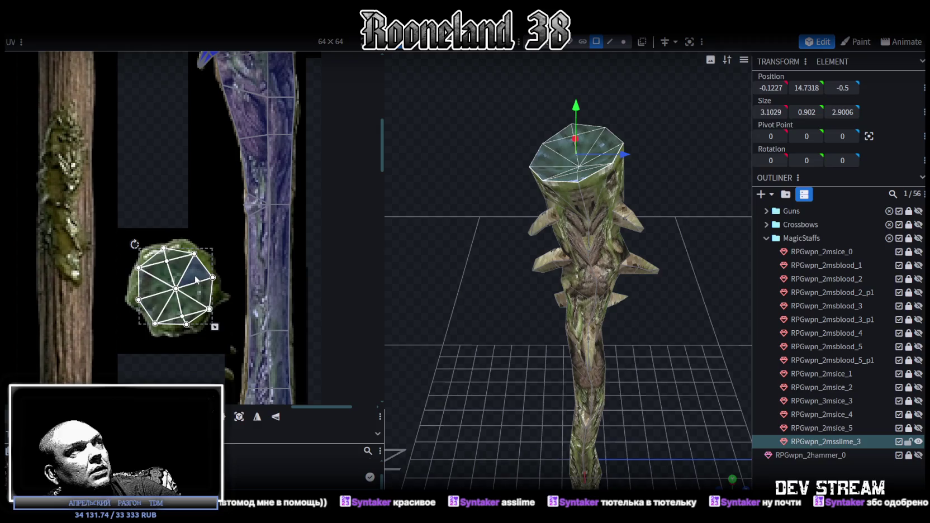
pyautogui.scroll(3)
pyautogui.moveTo(203, 290); pyautogui.dragTo(202, 290)
# - Deselect everything and select a cube on the lower staff
pyautogui.click(884, 463)
pyautogui.moveTo(480, 301); pyautogui.dragTo(577, 298)
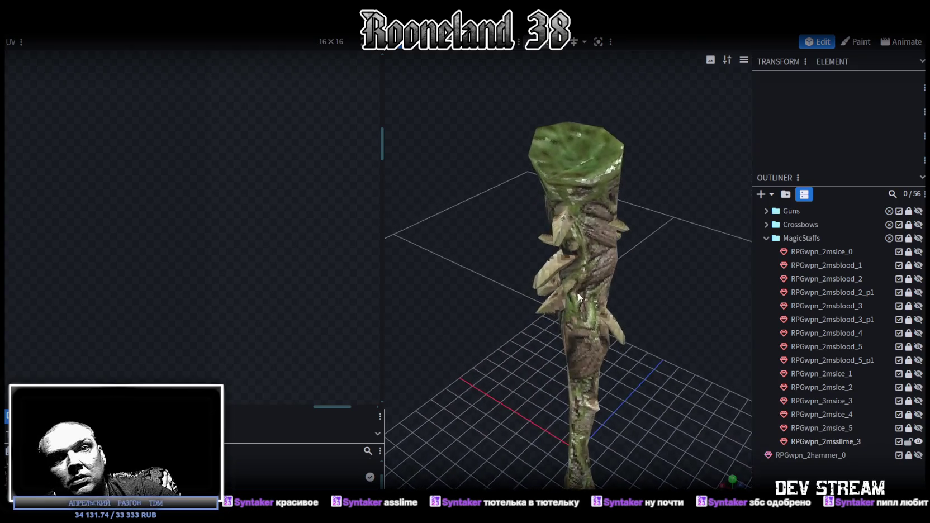
pyautogui.moveTo(577, 297); pyautogui.dragTo(580, 311)
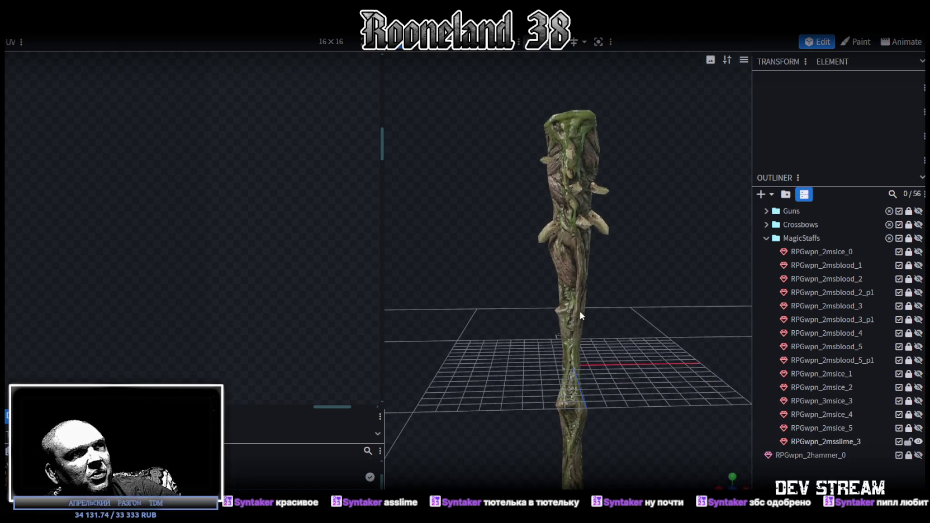
pyautogui.click(578, 308)
pyautogui.scroll(3)
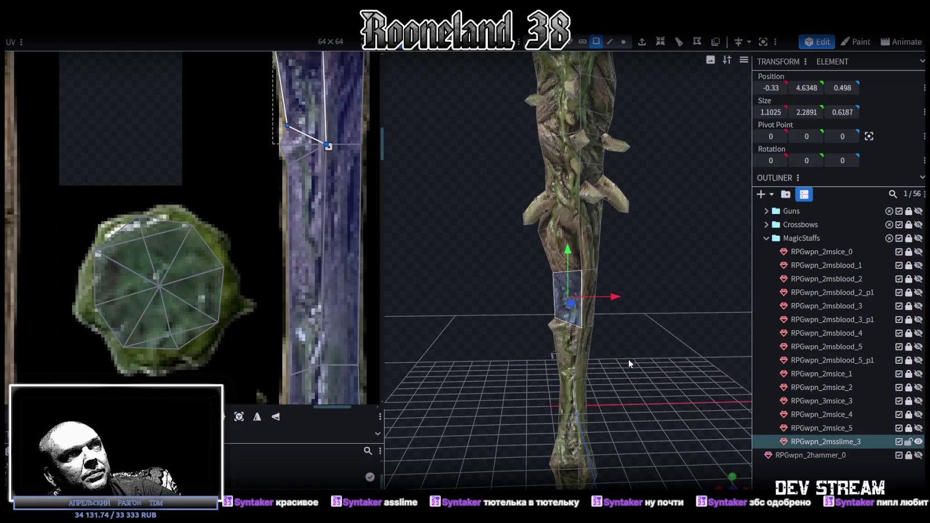
pyautogui.scroll(3)
pyautogui.scroll(3)
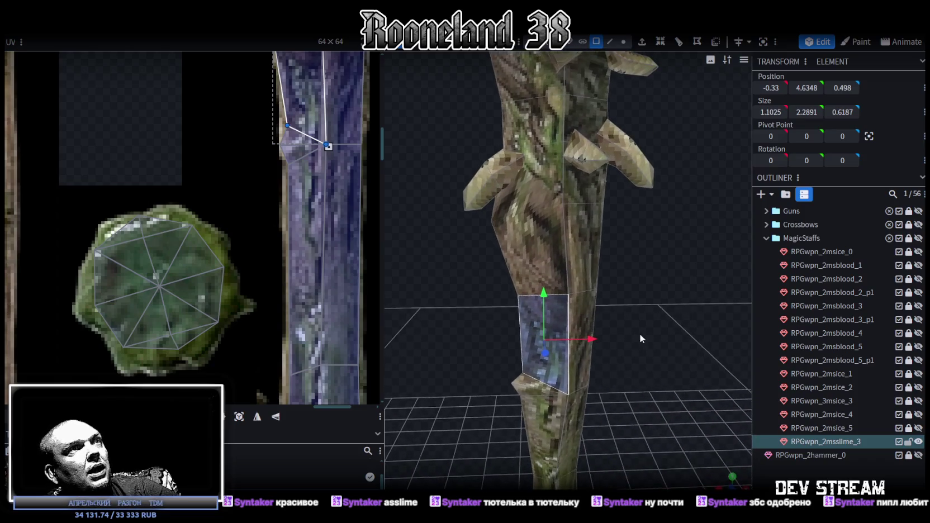
pyautogui.moveTo(636, 328); pyautogui.dragTo(576, 306)
# - Select a piece higher up the staff and orbit to view it differently
pyautogui.click(505, 229)
pyautogui.scroll(-3)
pyautogui.scroll(3)
pyautogui.scroll(3)
pyautogui.moveTo(413, 240); pyautogui.dragTo(589, 55)
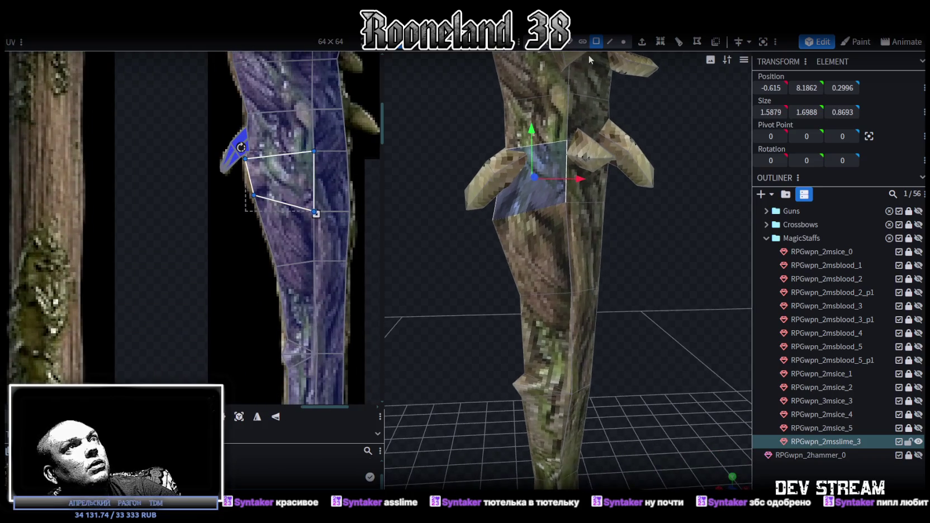
# - In vertex mode, raise a vertex 0.6 and lift the shaft's upper vertex ring
pyautogui.click(623, 42)
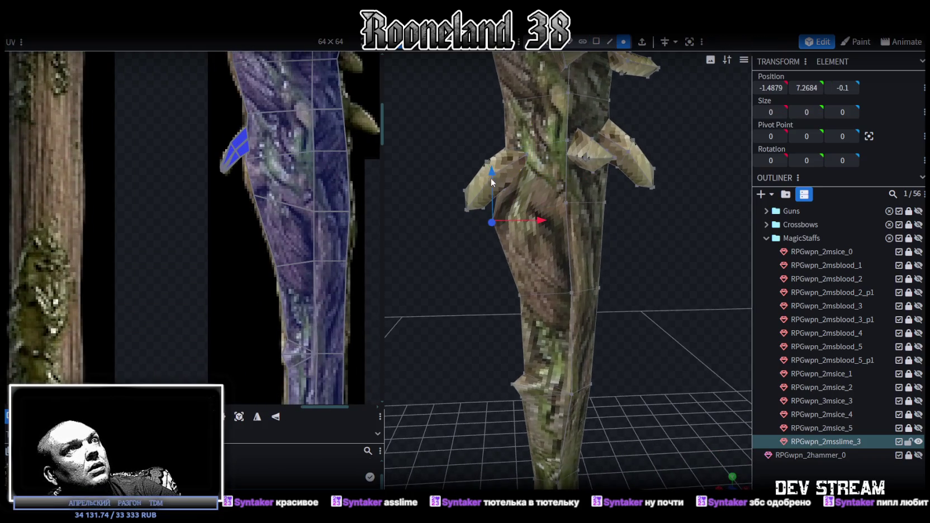
pyautogui.moveTo(491, 181); pyautogui.dragTo(499, 148)
pyautogui.moveTo(593, 273); pyautogui.dragTo(554, 259)
pyautogui.moveTo(588, 308); pyautogui.dragTo(572, 165)
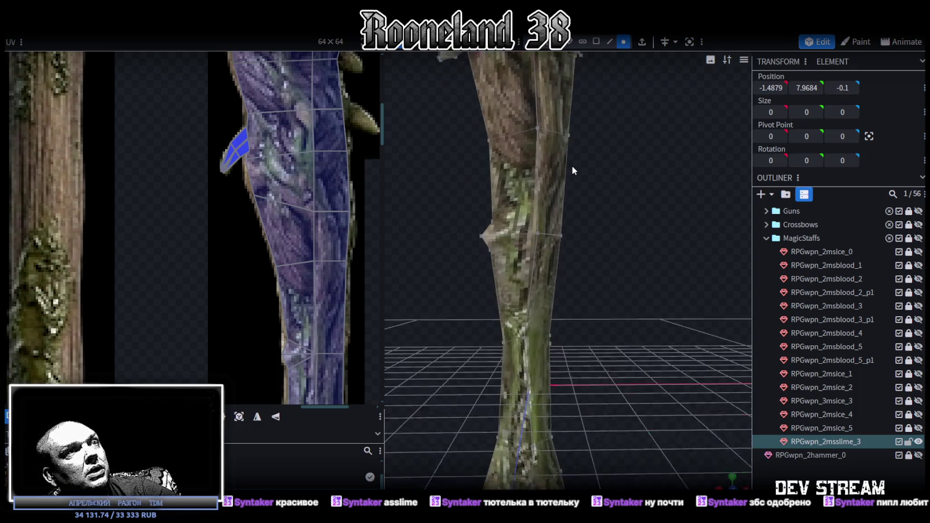
pyautogui.moveTo(421, 193); pyautogui.dragTo(563, 249)
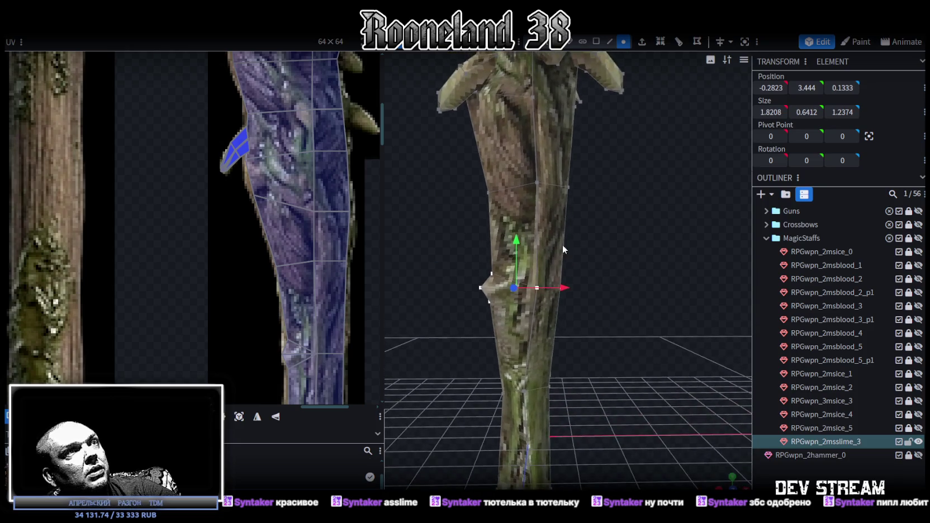
pyautogui.moveTo(442, 162); pyautogui.dragTo(613, 290)
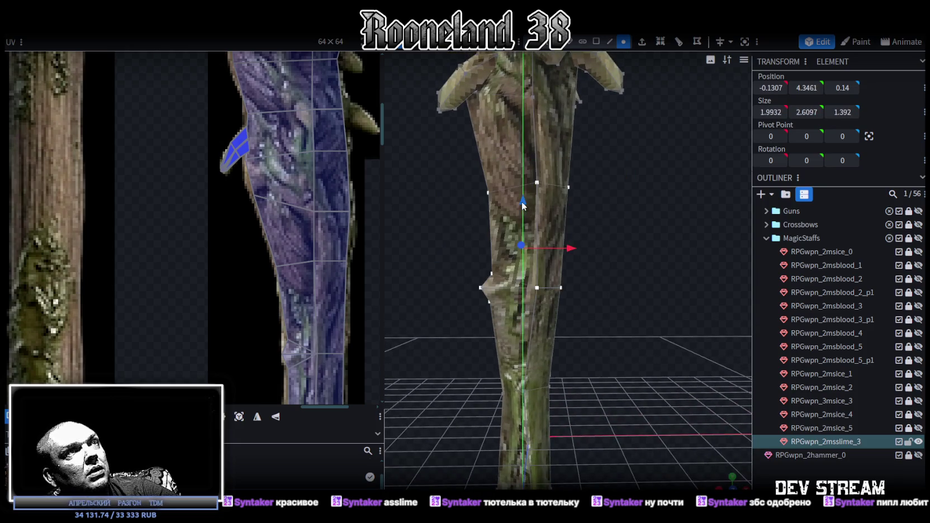
pyautogui.moveTo(523, 205); pyautogui.dragTo(521, 177)
# - Raise the lower bump vertices of the shaft by 0.8 and 0.4
pyautogui.moveTo(449, 290); pyautogui.dragTo(637, 239)
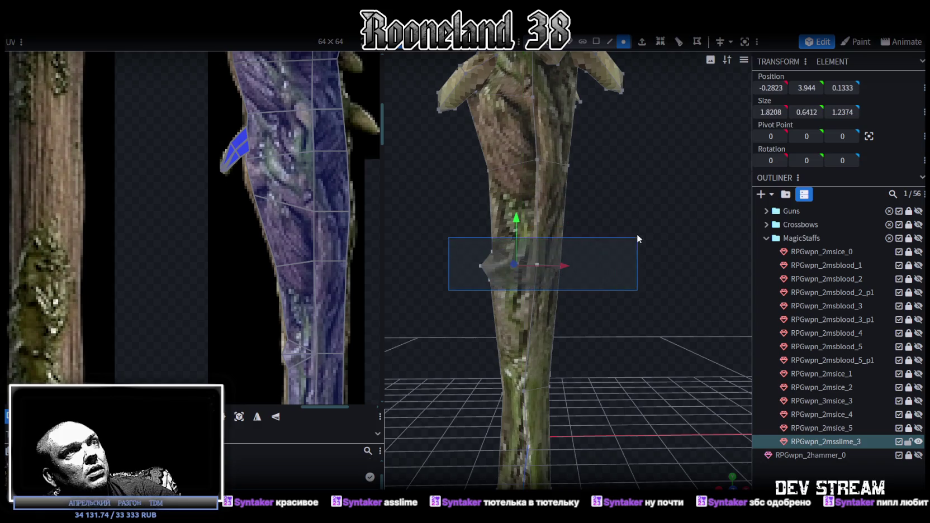
pyautogui.moveTo(520, 218); pyautogui.dragTo(528, 184)
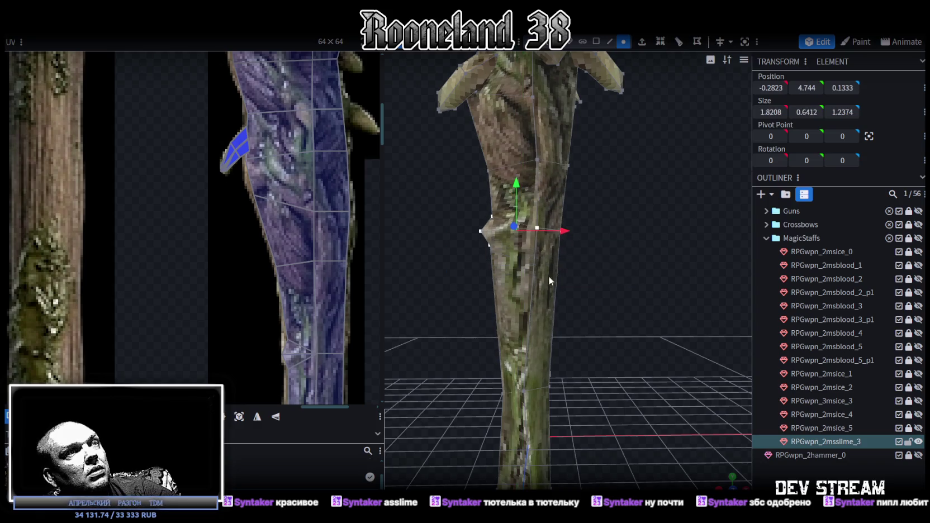
pyautogui.moveTo(543, 265); pyautogui.dragTo(586, 213)
pyautogui.moveTo(534, 369); pyautogui.dragTo(623, 441)
pyautogui.scroll(3)
pyautogui.moveTo(629, 340); pyautogui.dragTo(644, 316)
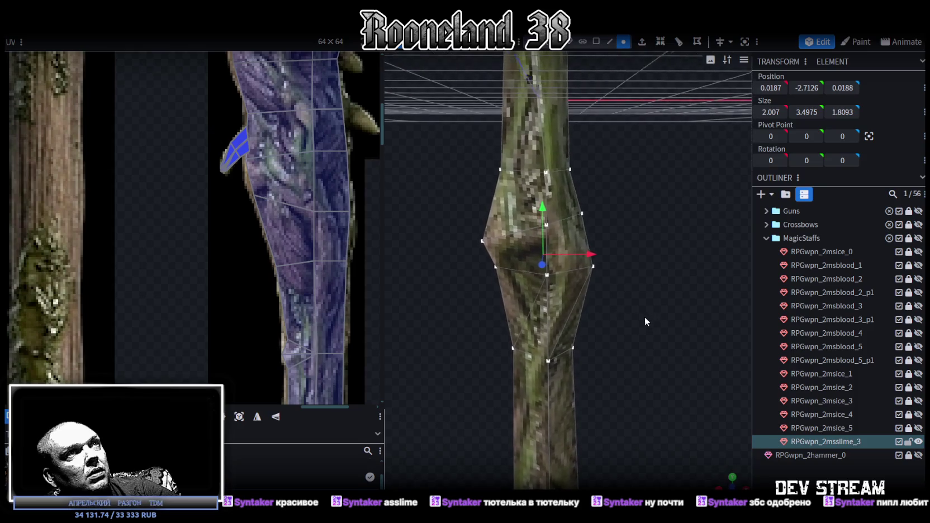
pyautogui.moveTo(540, 211); pyautogui.dragTo(540, 185)
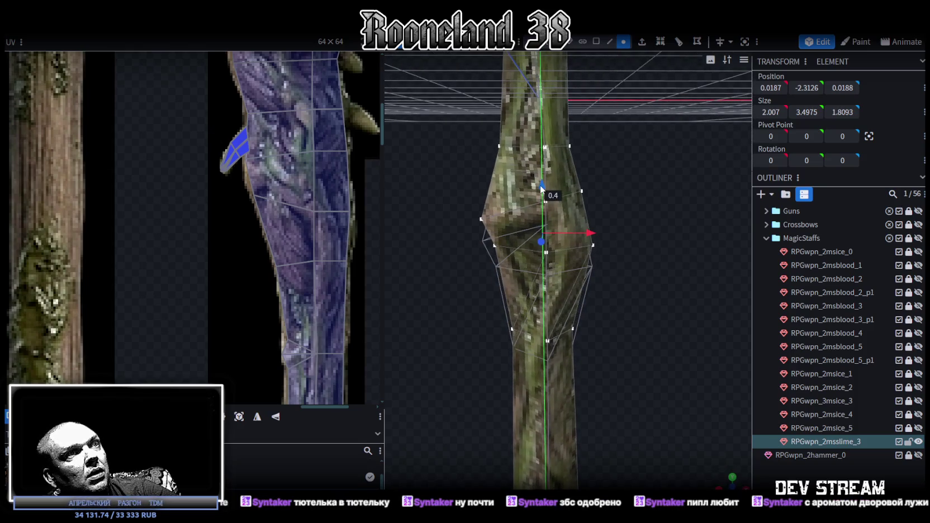
# - Select all faces of the staff mesh and flip it on the X axis
pyautogui.scroll(-3)
pyautogui.scroll(-3)
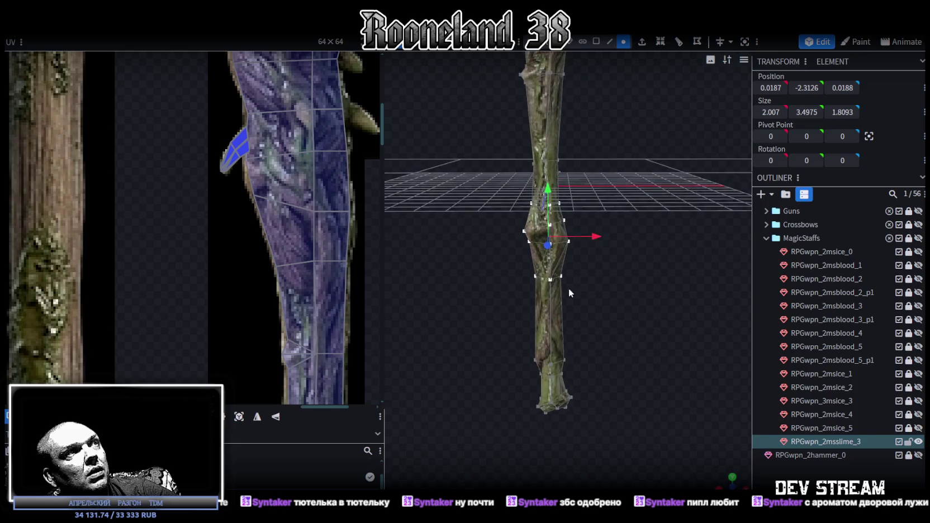
pyautogui.scroll(-3)
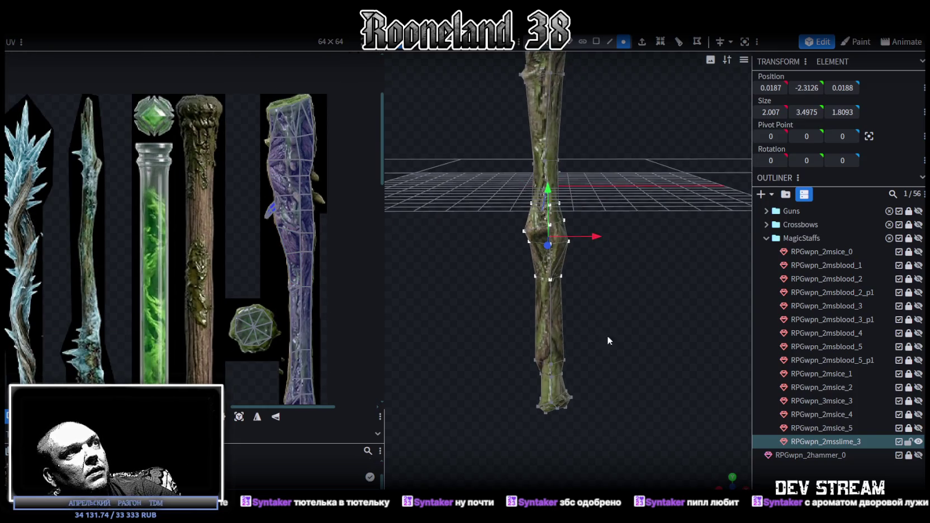
pyautogui.moveTo(607, 336); pyautogui.dragTo(572, 316)
pyautogui.scroll(-3)
pyautogui.scroll(-3)
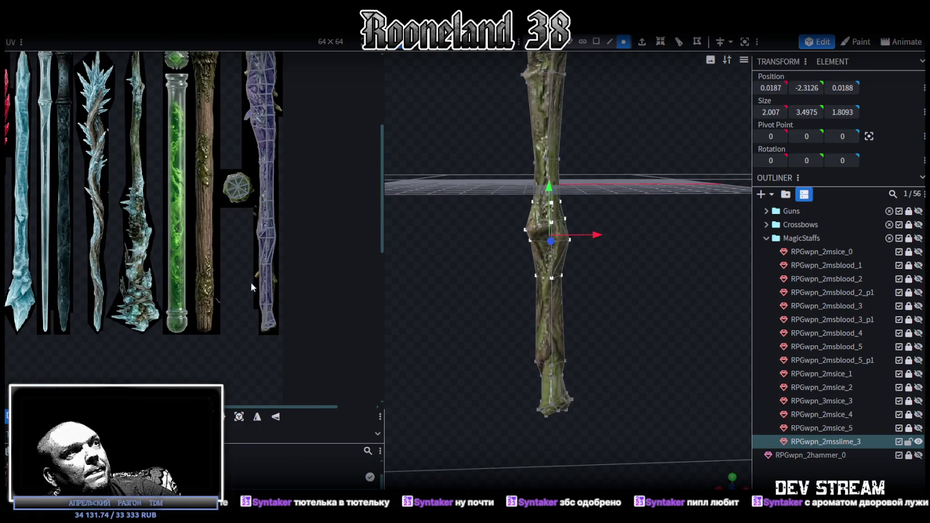
pyautogui.moveTo(592, 298); pyautogui.dragTo(469, 235)
pyautogui.click(595, 42)
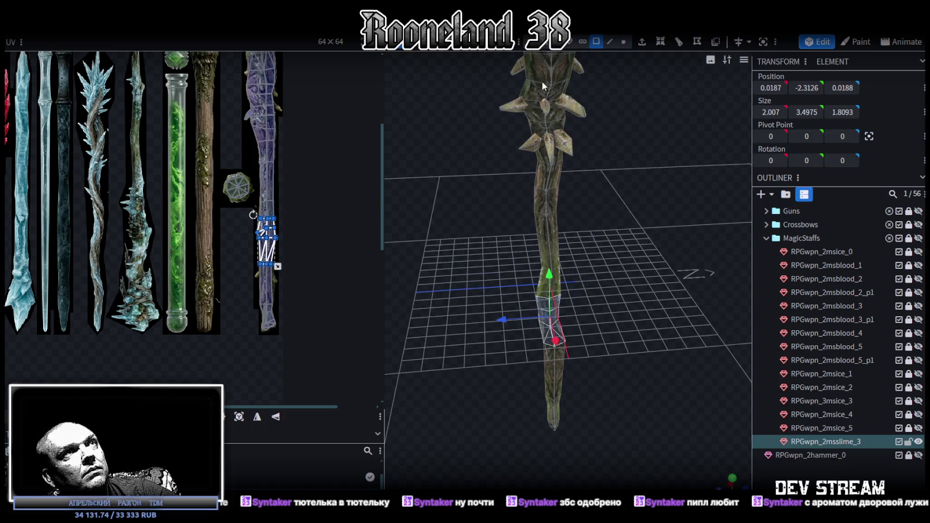
pyautogui.hotkey('ctrl', 'a')
pyautogui.moveTo(462, 264); pyautogui.dragTo(634, 282)
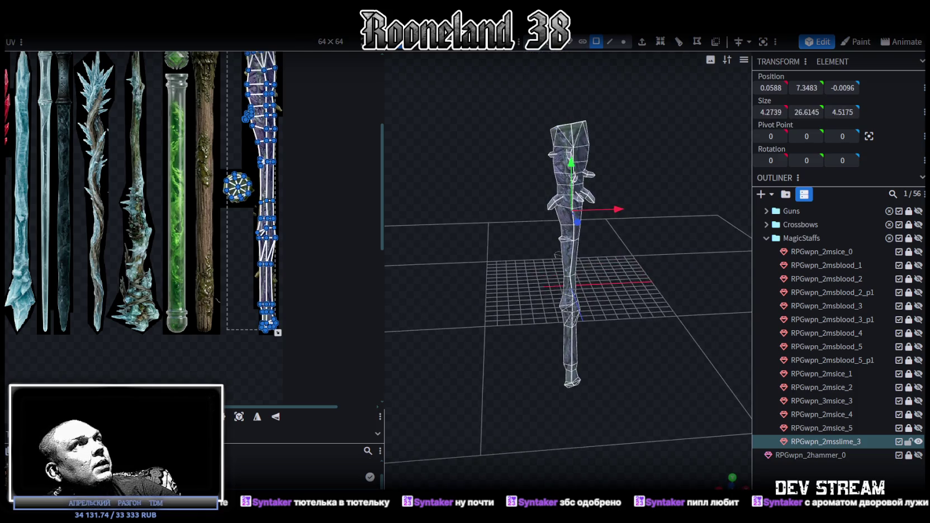
pyautogui.rightClick(116, 35)
pyautogui.click(249, 60)
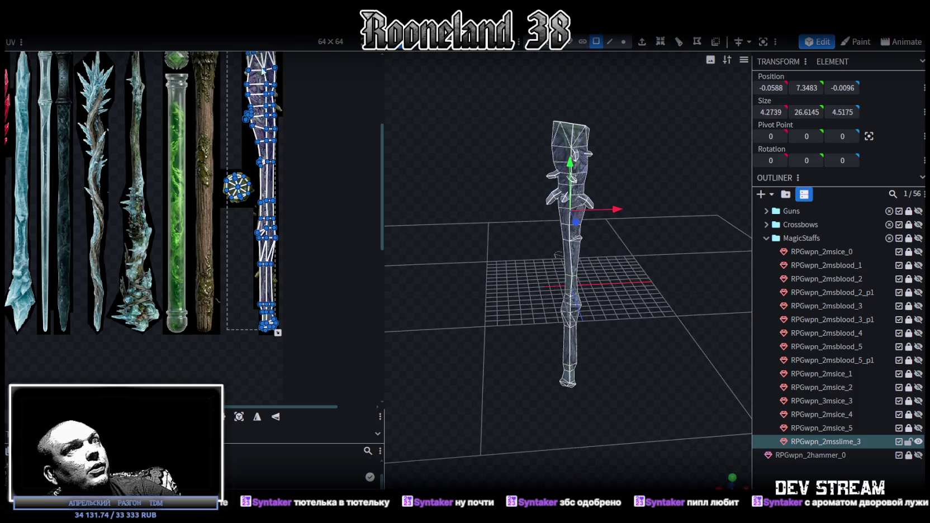
# - Deselect the mesh and zoom in to inspect the textured staff
pyautogui.click(686, 261)
pyautogui.moveTo(686, 261); pyautogui.dragTo(557, 350)
pyautogui.scroll(3)
pyautogui.scroll(-3)
pyautogui.scroll(3)
# - Select the RPGwpn_2msslime_3 staff and view its full texture atlas in the UV editor
pyautogui.click(564, 321)
pyautogui.scroll(-3)
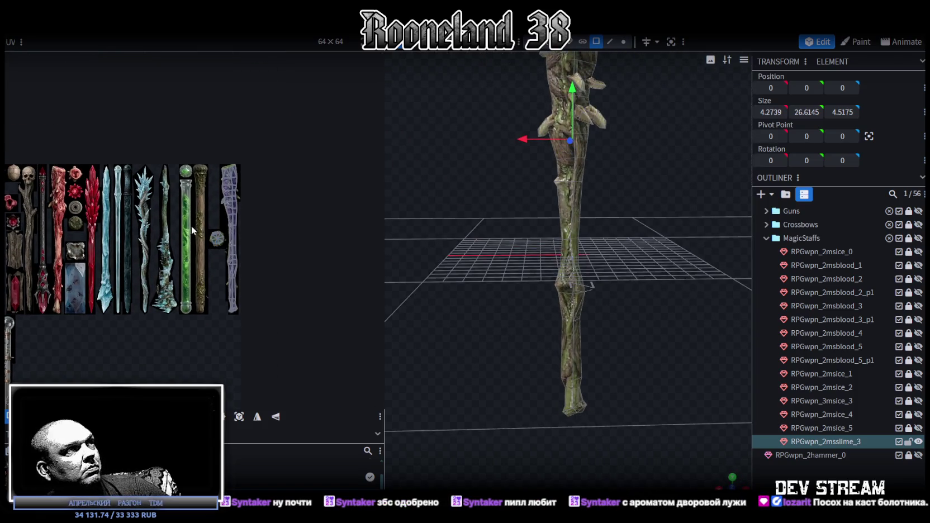
pyautogui.scroll(3)
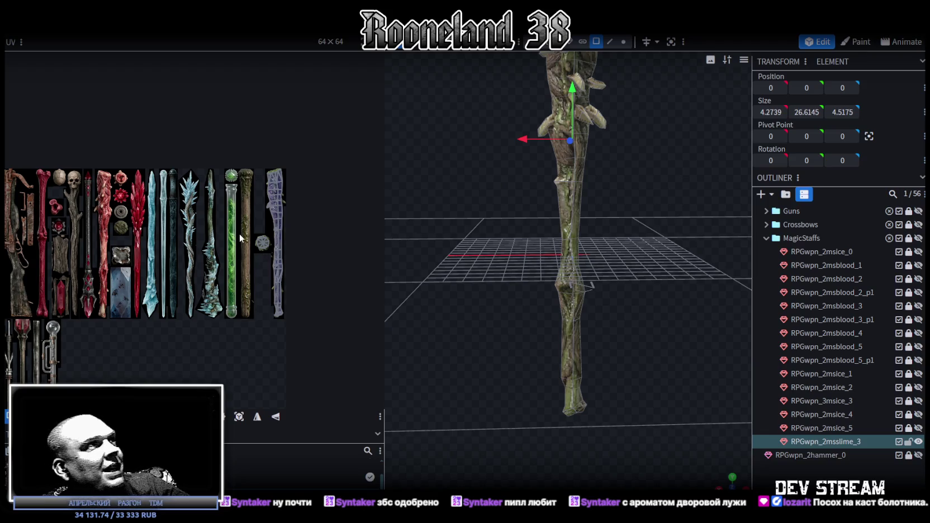
pyautogui.moveTo(571, 239); pyautogui.dragTo(606, 327)
# - Select the staff and inspect its top faces' layout in the UV editor
pyautogui.click(642, 269)
pyautogui.scroll(3)
pyautogui.click(546, 84)
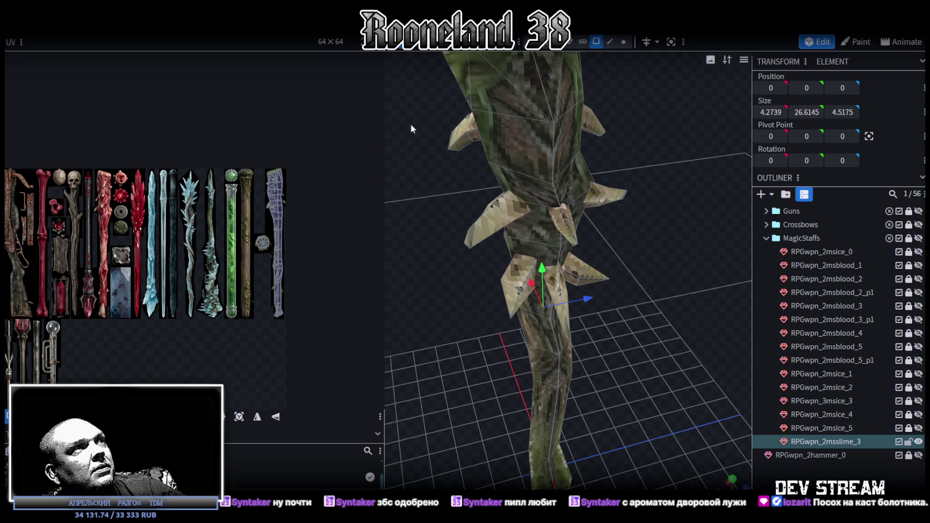
pyautogui.scroll(3)
pyautogui.scroll(3)
pyautogui.scroll(3)
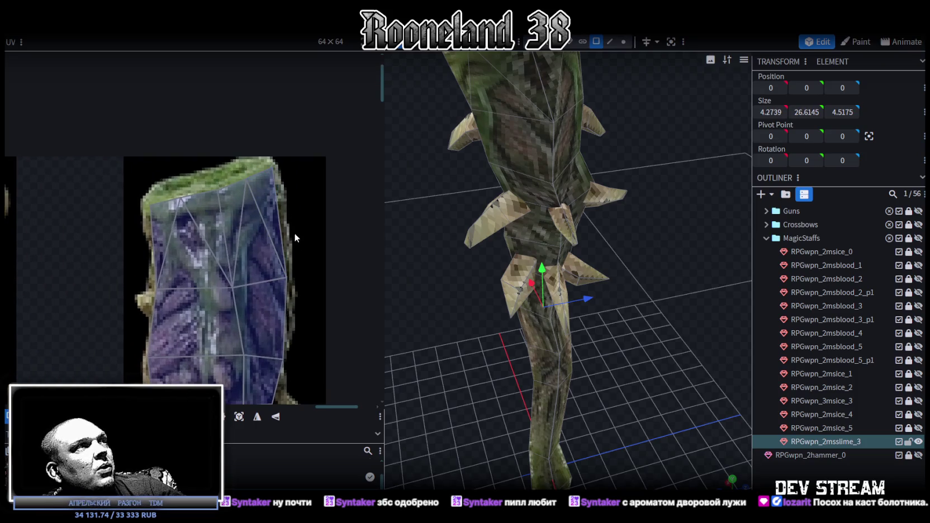
pyautogui.click(273, 289)
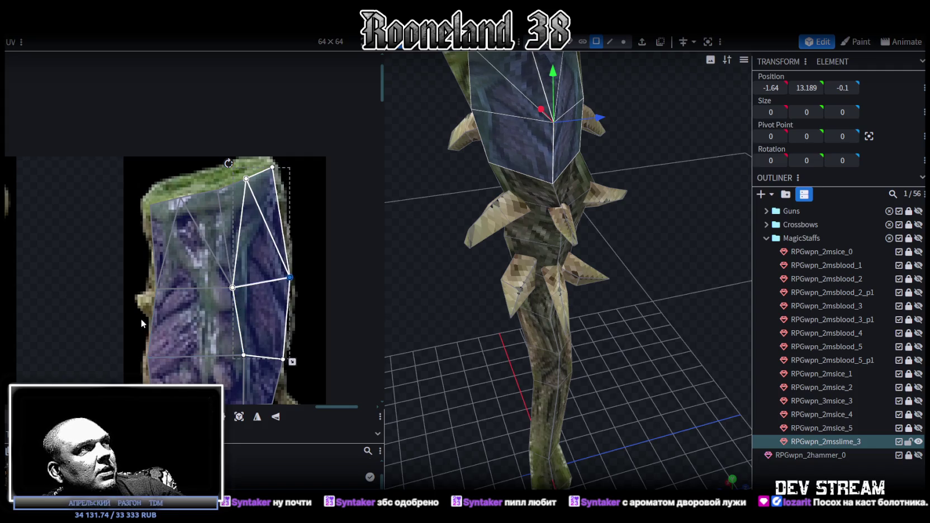
pyautogui.scroll(-3)
pyautogui.scroll(-3)
pyautogui.scroll(3)
pyautogui.scroll(3)
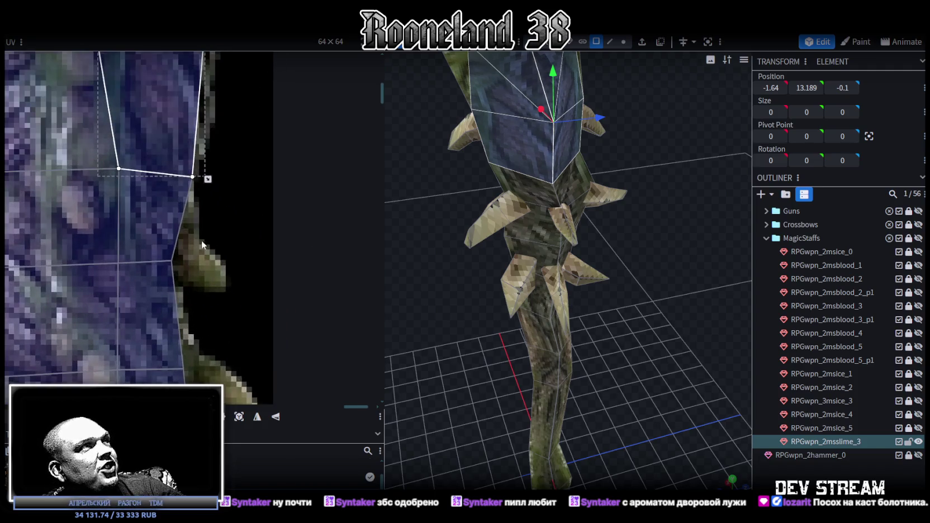
pyautogui.scroll(-3)
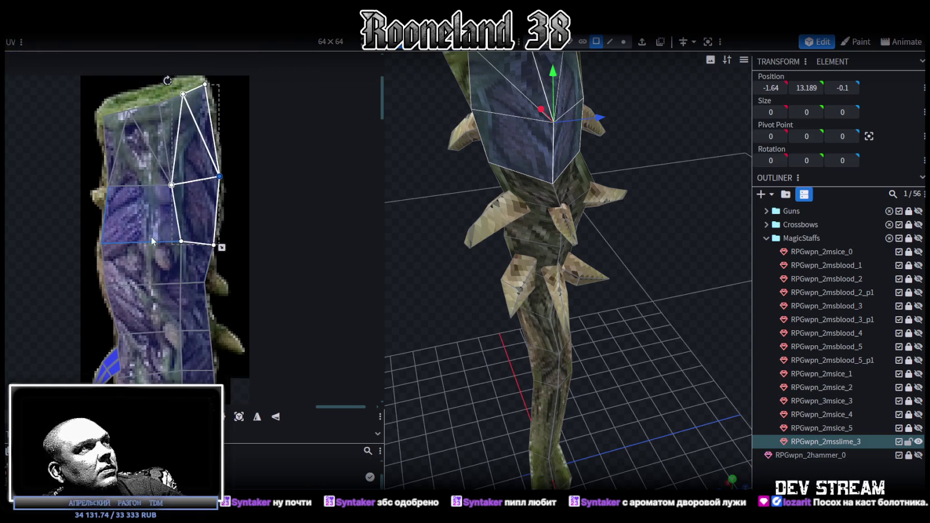
pyautogui.scroll(-3)
pyautogui.scroll(-3)
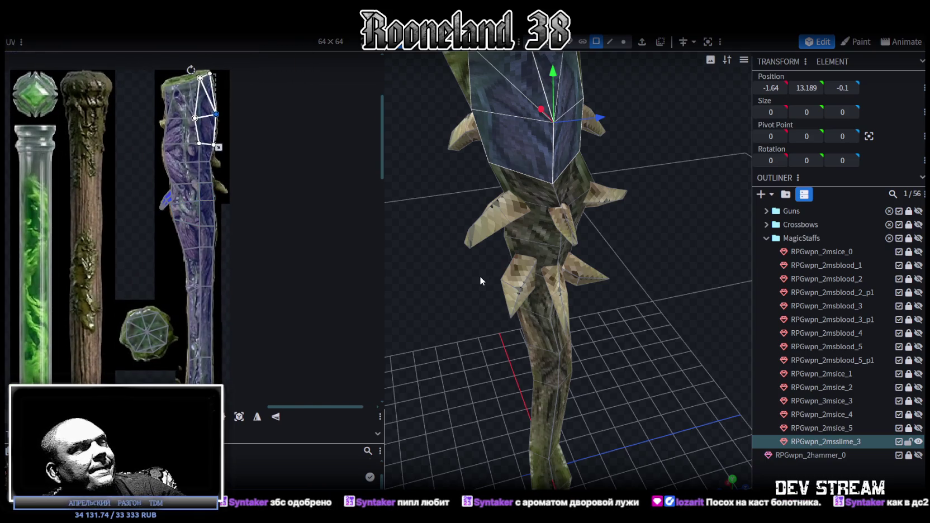
# - Check the staff in front view and save the model as RPGweapon.bbmodel
pyautogui.moveTo(480, 280); pyautogui.dragTo(524, 271)
pyautogui.scroll(3)
pyautogui.moveTo(398, 249); pyautogui.dragTo(586, 290)
pyautogui.click(586, 290)
pyautogui.press('KP_1')
pyautogui.moveTo(674, 297); pyautogui.dragTo(717, 332)
pyautogui.hotkey('ctrl', 's')
pyautogui.scroll(-3)
pyautogui.scroll(-3)
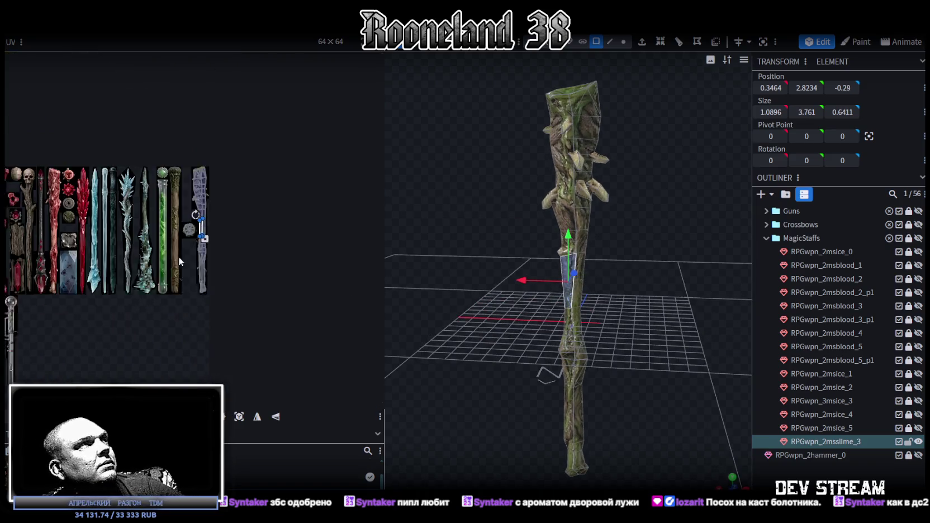
# - Select the thorn spike high on the shaft, sized 1.1087 × 1.3652 × 1.9431
pyautogui.scroll(3)
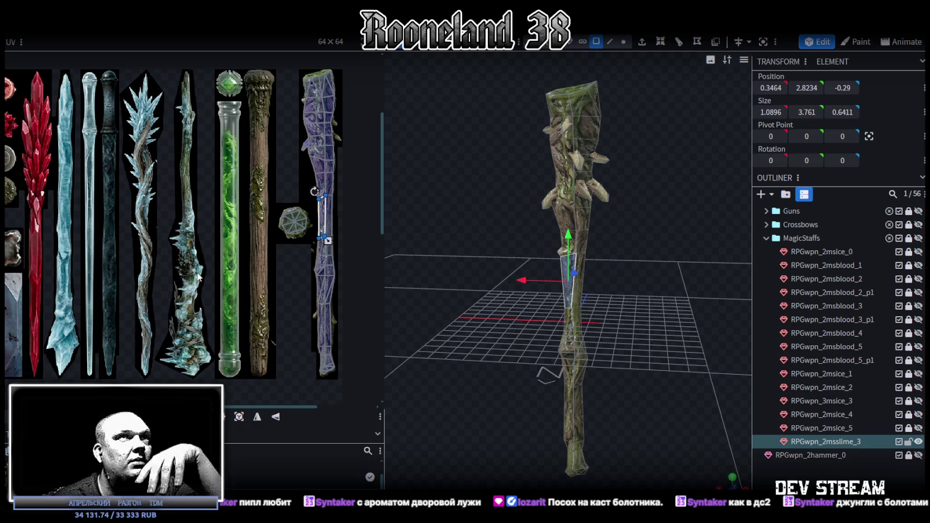
pyautogui.moveTo(520, 106); pyautogui.dragTo(559, 107)
pyautogui.scroll(3)
pyautogui.scroll(3)
pyautogui.scroll(-3)
pyautogui.scroll(3)
pyautogui.scroll(3)
pyautogui.click(606, 200)
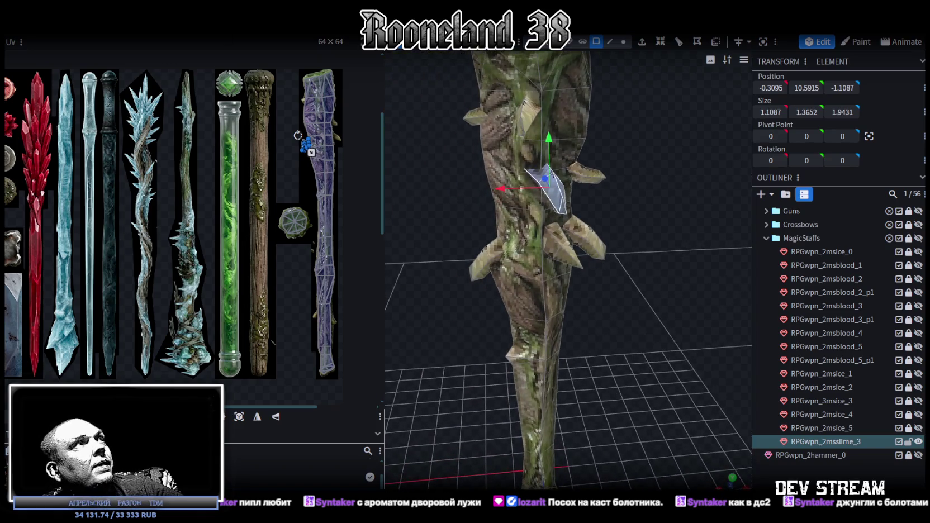
# - Mirror the selected thorn spike across the X axis
pyautogui.rightClick(117, 35)
pyautogui.moveTo(149, 56)
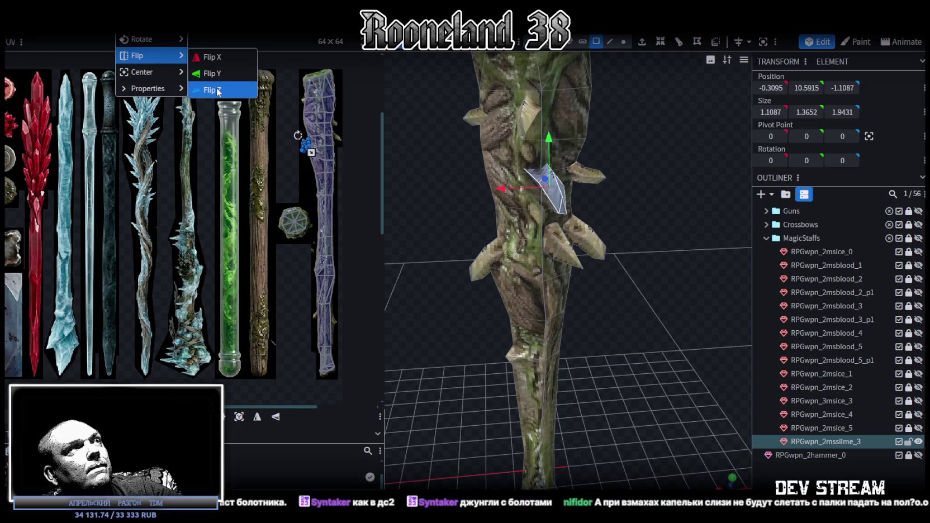
pyautogui.click(215, 57)
pyautogui.moveTo(670, 200); pyautogui.dragTo(475, 208)
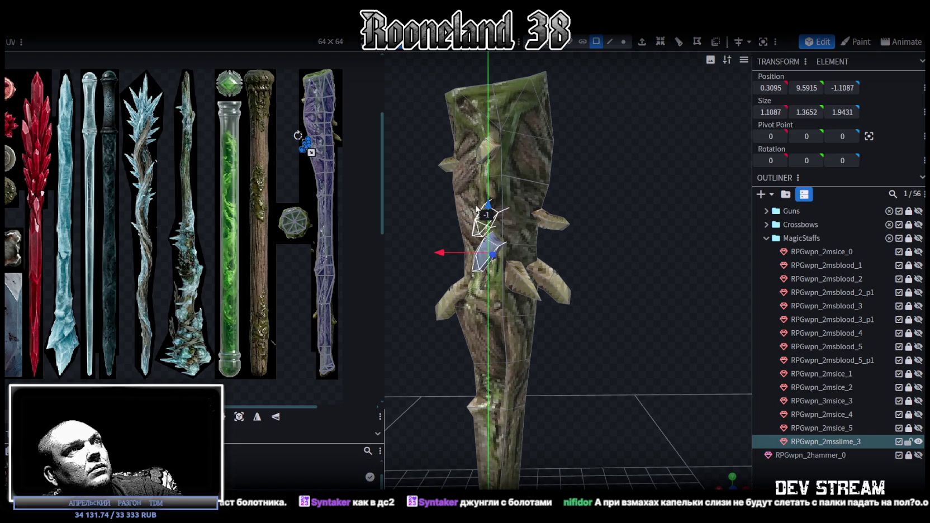
pyautogui.moveTo(553, 184); pyautogui.dragTo(611, 177)
# - Lower two spikes on the staff, by 1.2 units and one unit
pyautogui.click(584, 139)
pyautogui.moveTo(649, 133); pyautogui.dragTo(620, 149)
pyautogui.scroll(3)
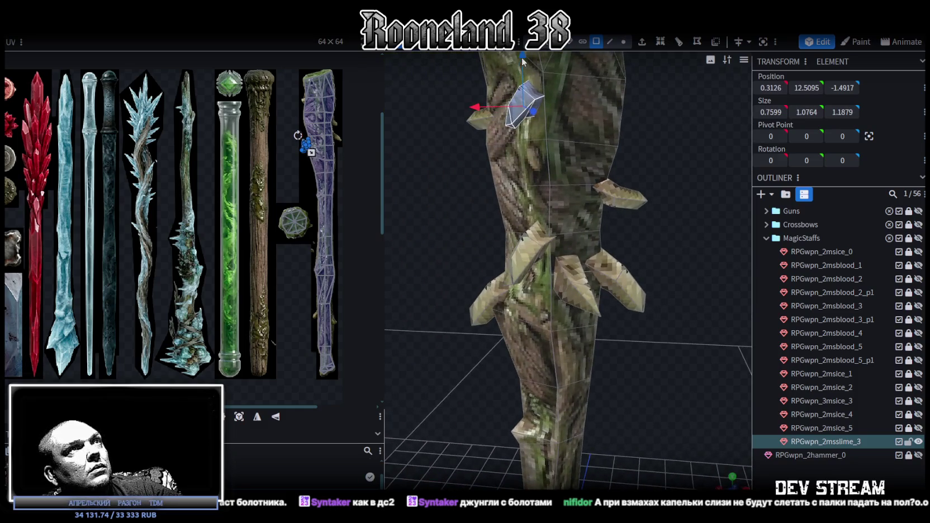
pyautogui.moveTo(523, 60); pyautogui.dragTo(528, 121)
pyautogui.moveTo(436, 229); pyautogui.dragTo(670, 146)
pyautogui.click(534, 187)
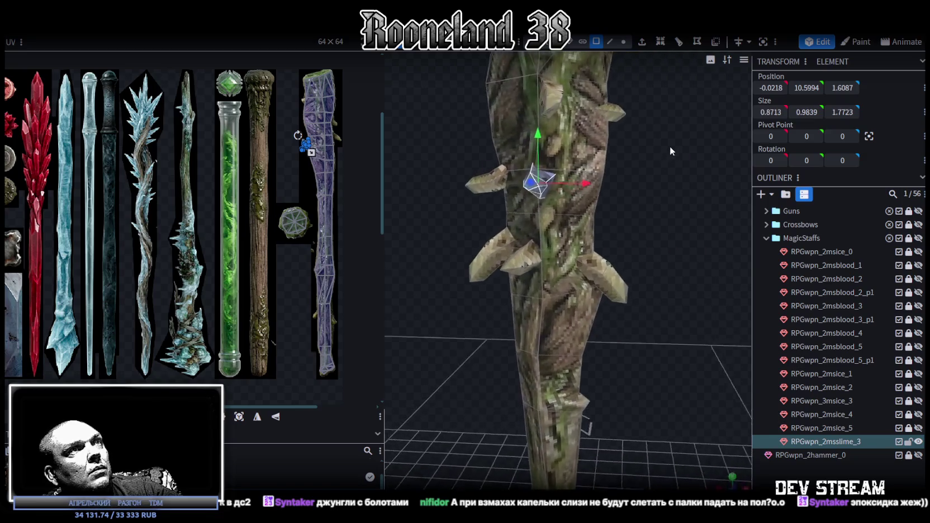
pyautogui.moveTo(539, 150); pyautogui.dragTo(695, 151)
# - Lower a higher spike by 1.2, tilt it, and push it outward along Z
pyautogui.click(592, 123)
pyautogui.moveTo(592, 123); pyautogui.dragTo(495, 146)
pyautogui.moveTo(575, 122); pyautogui.dragTo(515, 211)
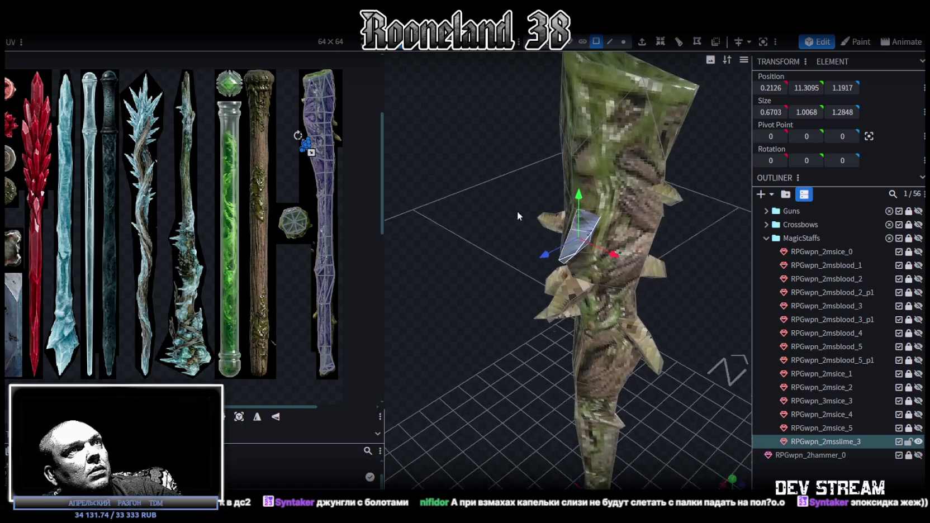
pyautogui.scroll(3)
pyautogui.press('r')
pyautogui.moveTo(613, 189); pyautogui.dragTo(723, 215)
pyautogui.press('v')
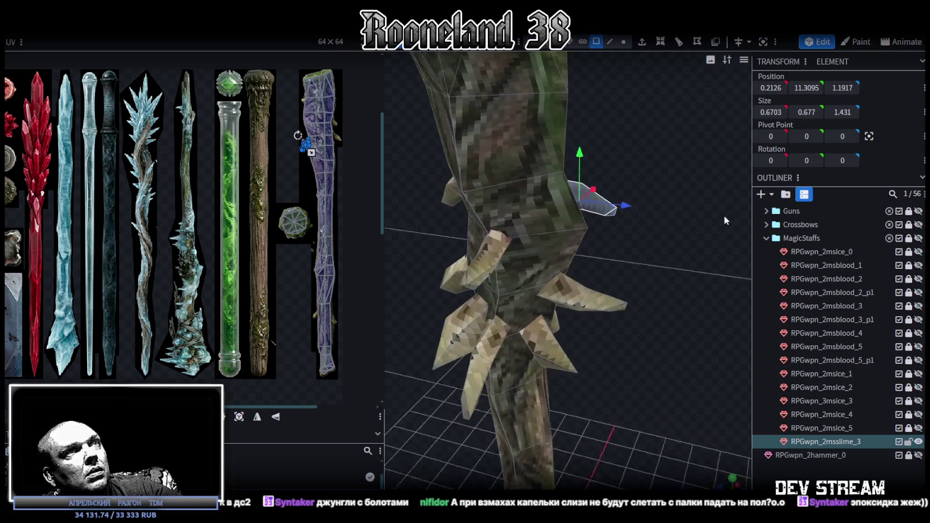
pyautogui.moveTo(621, 204); pyautogui.dragTo(552, 261)
pyautogui.scroll(-3)
# - In vertex mode, shift a shaft vertex 0.2 and the mid-shaft vertices 0.1 along Z
pyautogui.click(626, 313)
pyautogui.moveTo(626, 313); pyautogui.dragTo(642, 265)
pyautogui.scroll(3)
pyautogui.click(620, 43)
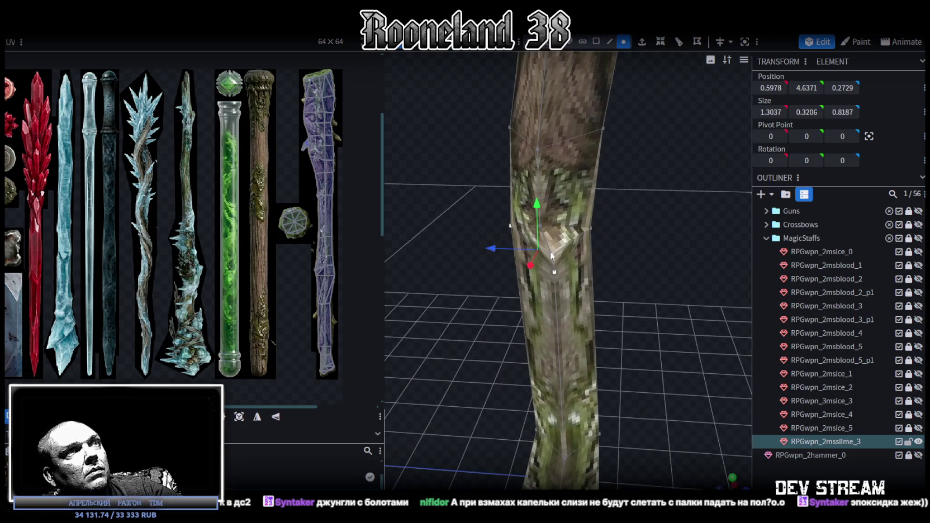
pyautogui.click(555, 253)
pyautogui.moveTo(505, 259); pyautogui.dragTo(489, 220)
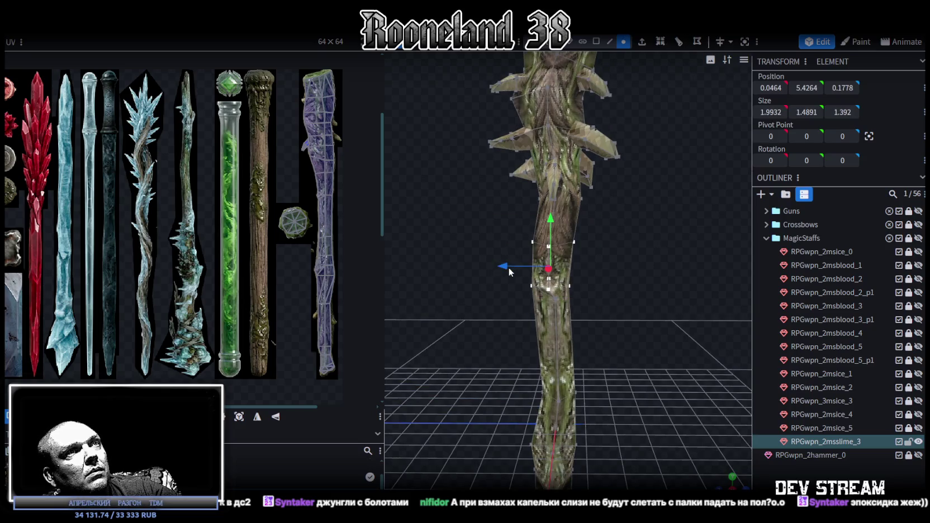
pyautogui.moveTo(508, 267); pyautogui.dragTo(513, 273)
# - Inspect the reshaped shaft up close, then select the RPGwpn_2msslime_3 mesh and an upper-staff face
pyautogui.moveTo(650, 258); pyautogui.dragTo(808, 403)
pyautogui.click(756, 427)
pyautogui.moveTo(755, 427); pyautogui.dragTo(667, 244)
pyautogui.scroll(3)
pyautogui.scroll(3)
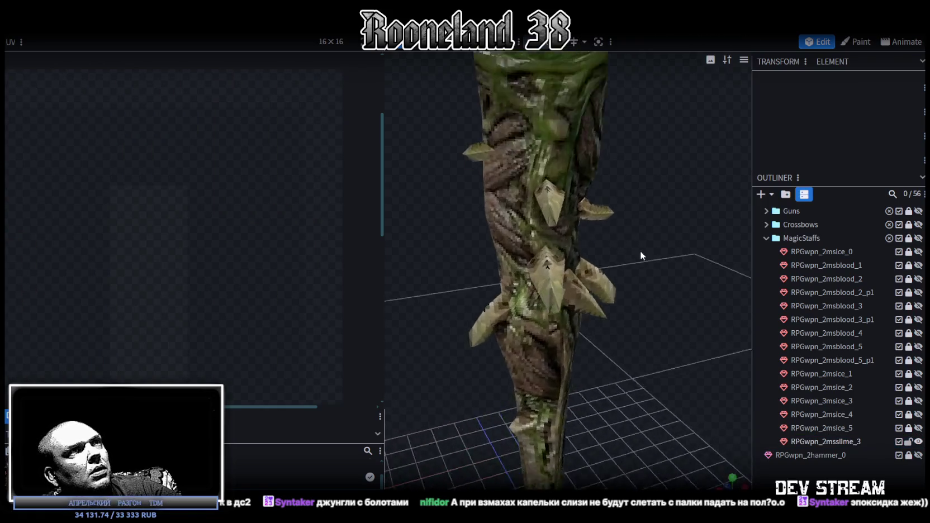
pyautogui.scroll(3)
pyautogui.scroll(-3)
pyautogui.scroll(-3)
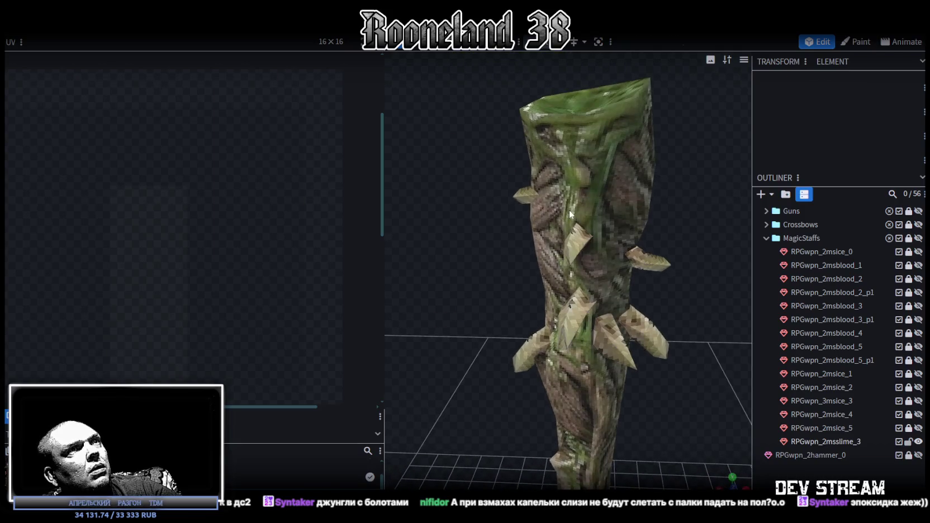
pyautogui.click(505, 186)
pyautogui.scroll(3)
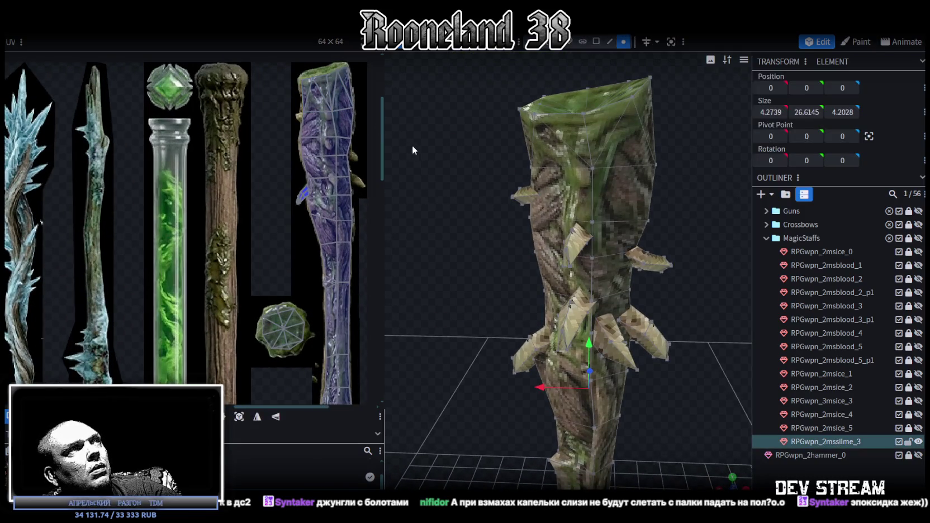
pyautogui.click(553, 194)
pyautogui.scroll(3)
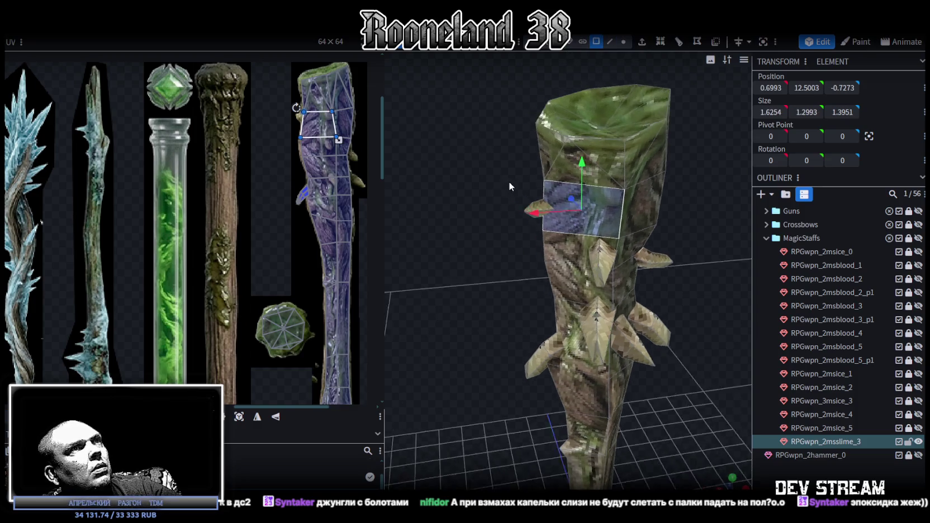
pyautogui.scroll(3)
# - Select the small thorn near the top and resize it slightly
pyautogui.click(492, 139)
pyautogui.moveTo(492, 145); pyautogui.dragTo(780, 313)
pyautogui.scroll(3)
pyautogui.moveTo(588, 235); pyautogui.dragTo(563, 243)
pyautogui.scroll(-3)
pyautogui.moveTo(418, 228); pyautogui.dragTo(502, 168)
pyautogui.moveTo(571, 211); pyautogui.dragTo(600, 224)
pyautogui.moveTo(524, 176); pyautogui.dragTo(569, 168)
# - Move the thorn along X to the opposite side of the staff at height 10.725
pyautogui.moveTo(581, 223); pyautogui.dragTo(468, 265)
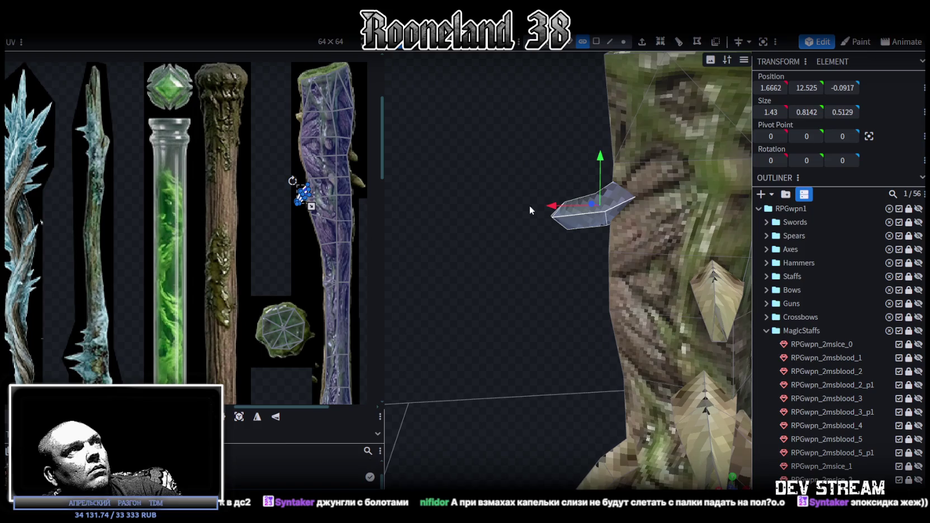
pyautogui.moveTo(556, 209); pyautogui.dragTo(678, 229)
pyautogui.scroll(3)
pyautogui.scroll(3)
pyautogui.scroll(3)
pyautogui.scroll(3)
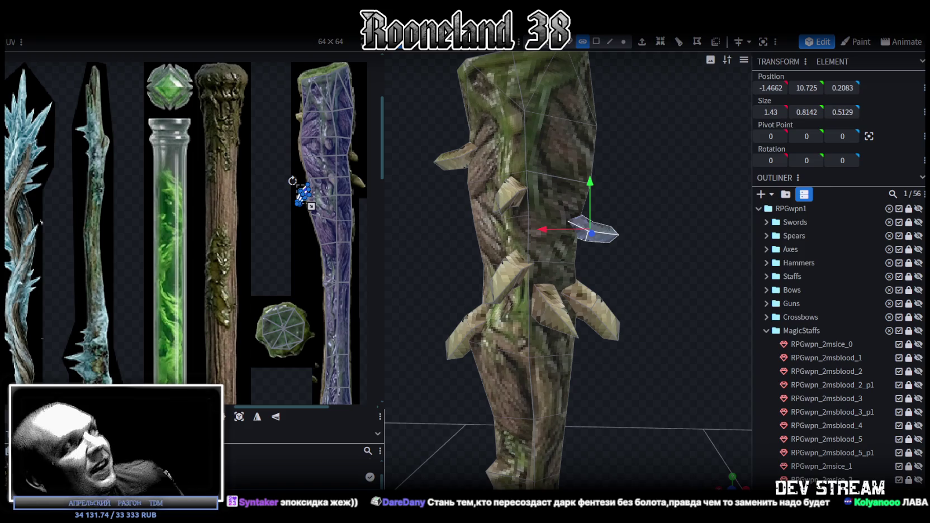
# - Move the upper thorn 0.2 along Z, then outward and slightly up
pyautogui.moveTo(686, 312); pyautogui.dragTo(434, 273)
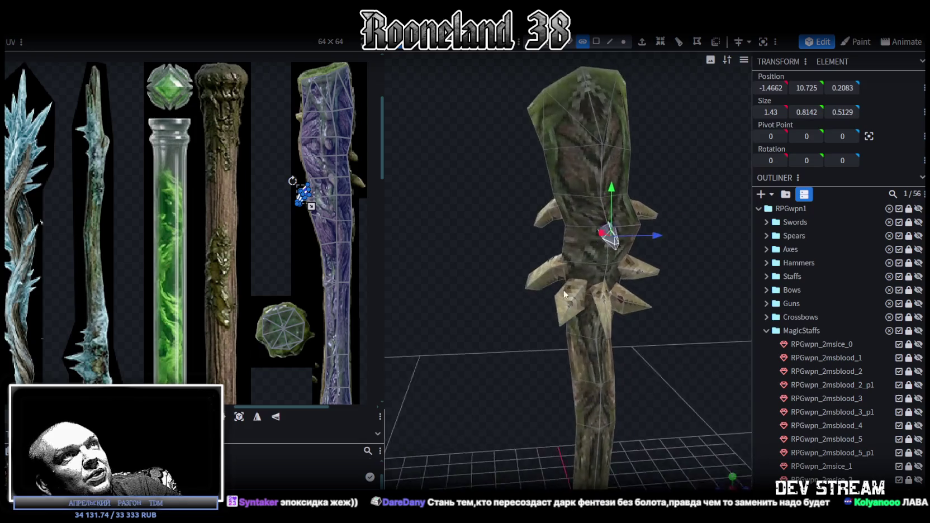
pyautogui.moveTo(435, 274); pyautogui.dragTo(494, 283)
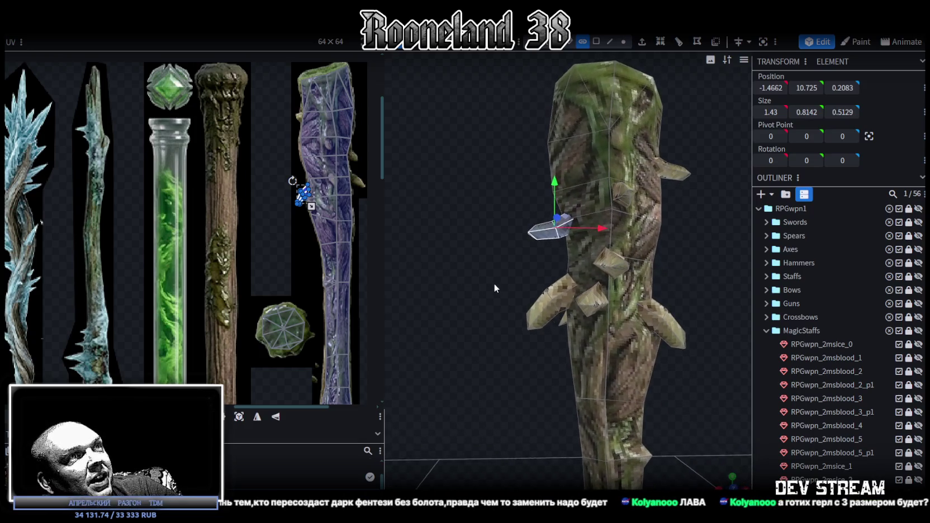
pyautogui.hotkey('ctrl', 'z')
pyautogui.moveTo(495, 357); pyautogui.dragTo(527, 156)
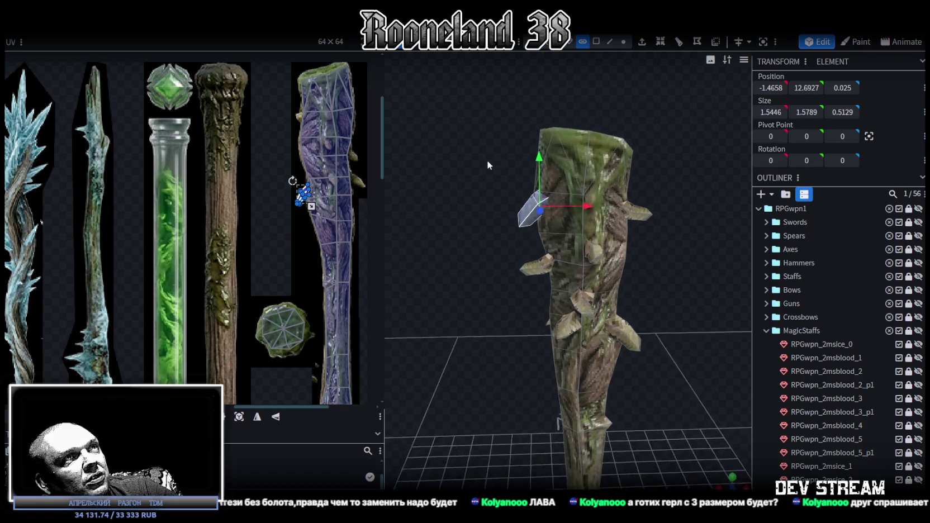
pyautogui.scroll(3)
pyautogui.moveTo(491, 165); pyautogui.dragTo(644, 196)
pyautogui.moveTo(681, 163); pyautogui.dragTo(559, 171)
pyautogui.moveTo(530, 140); pyautogui.dragTo(688, 171)
# - Tilt the thorn about 7.5 degrees
pyautogui.press('r')
pyautogui.moveTo(600, 156); pyautogui.dragTo(622, 208)
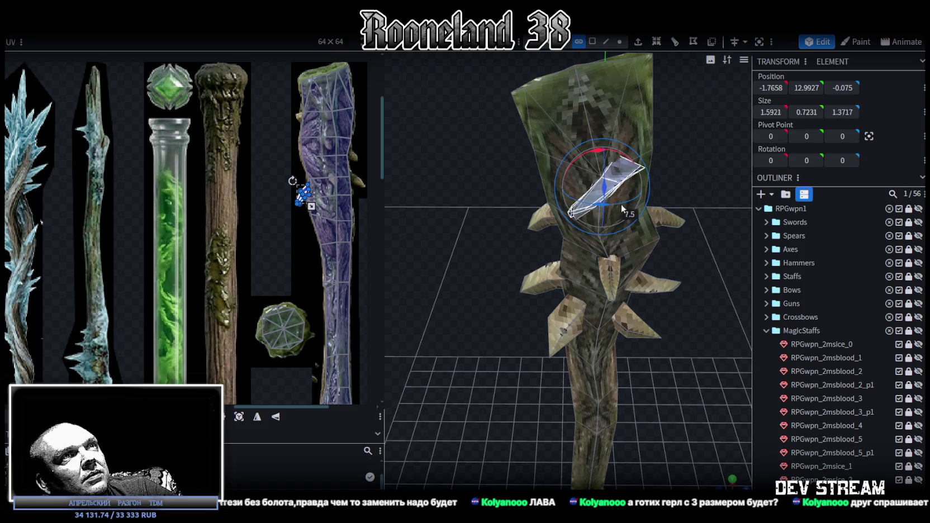
pyautogui.moveTo(622, 209); pyautogui.dragTo(643, 210)
pyautogui.scroll(3)
# - Stretch the thorn 0.6 taller to 1.8333 × 1.3231 × 0.8551 and deselect it
pyautogui.press('v')
pyautogui.moveTo(513, 105); pyautogui.dragTo(602, 103)
pyautogui.press('v')
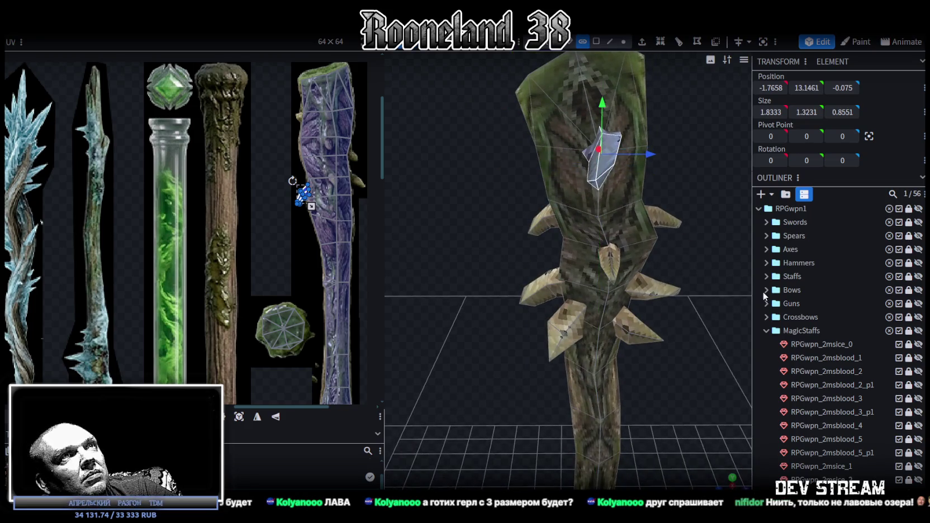
pyautogui.scroll(-3)
pyautogui.click(730, 263)
pyautogui.moveTo(674, 135); pyautogui.dragTo(841, 468)
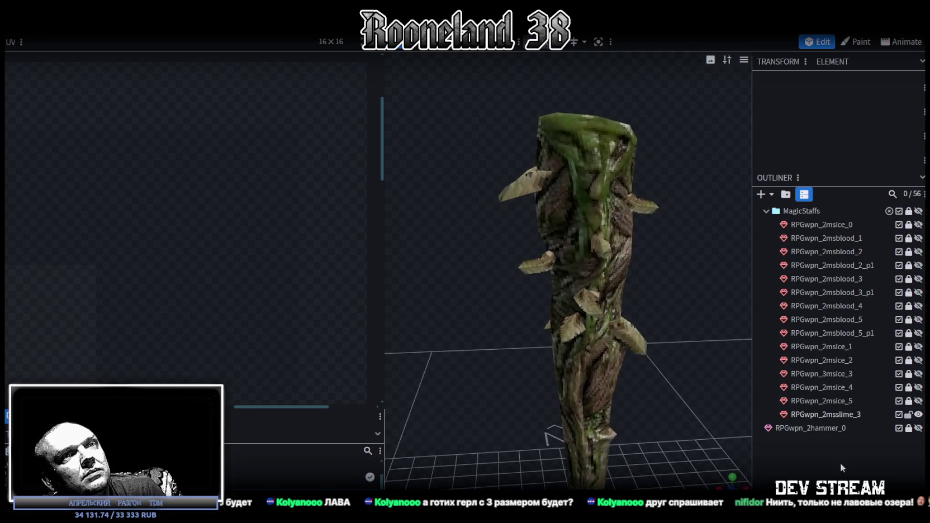
# - Check the whole staff and save the project as RPGweapon.bbmodel
pyautogui.moveTo(693, 462); pyautogui.dragTo(530, 292)
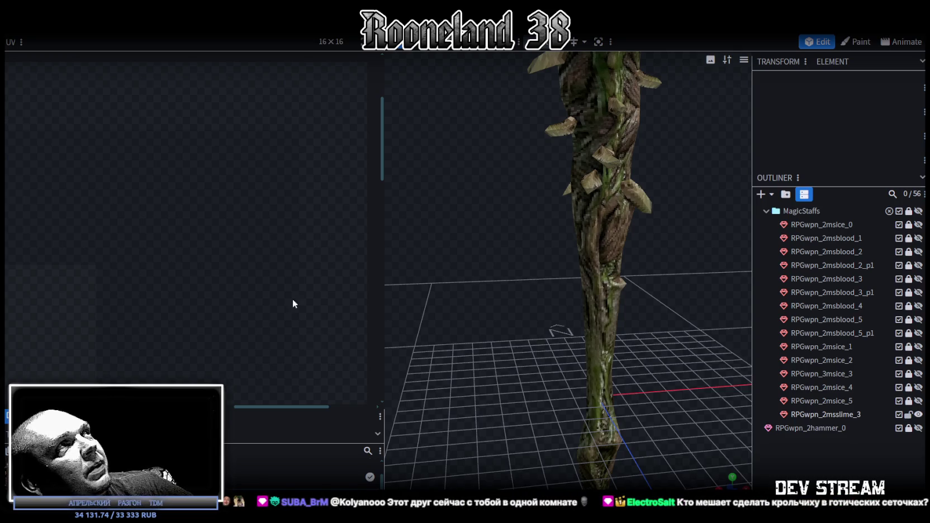
pyautogui.hotkey('ctrl', 's')
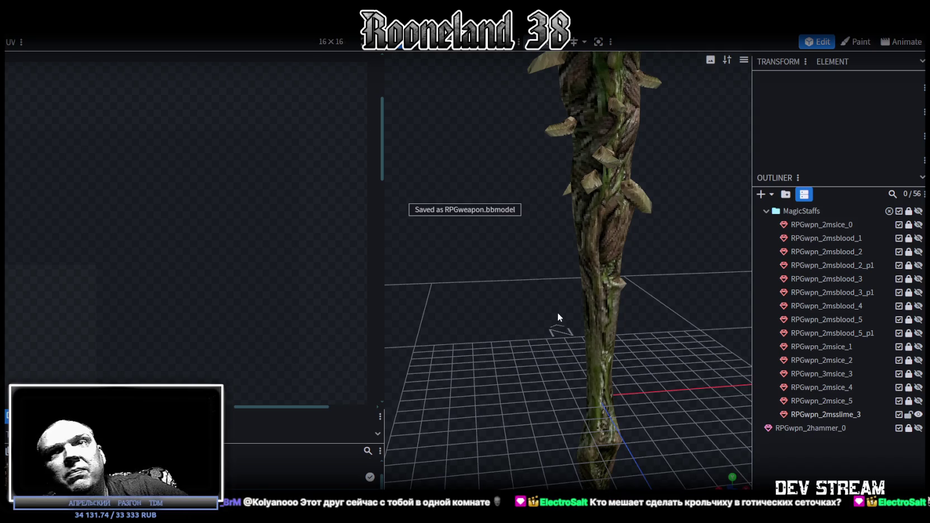